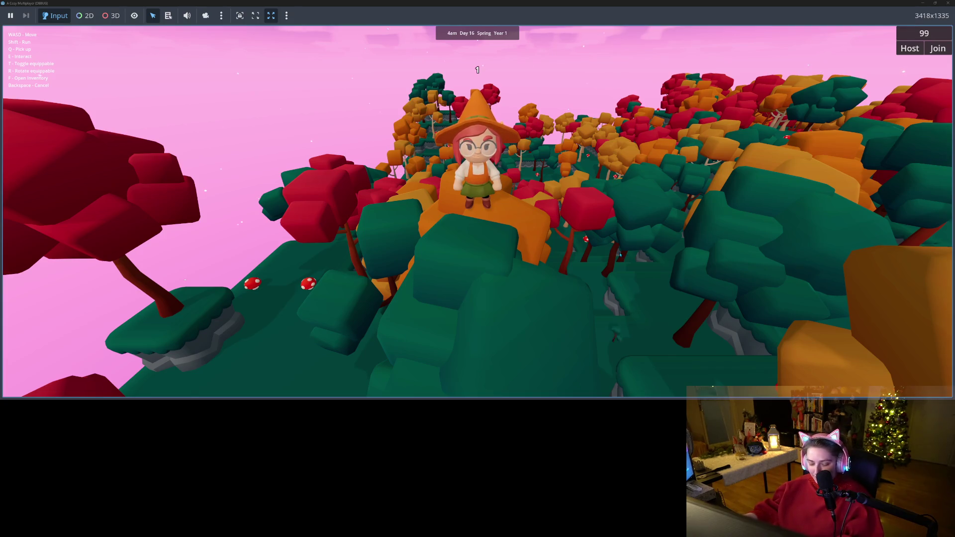
- Walk the character around the autumn forest until Midnight, Day 17, then show the embed options
key("w")
key("s")
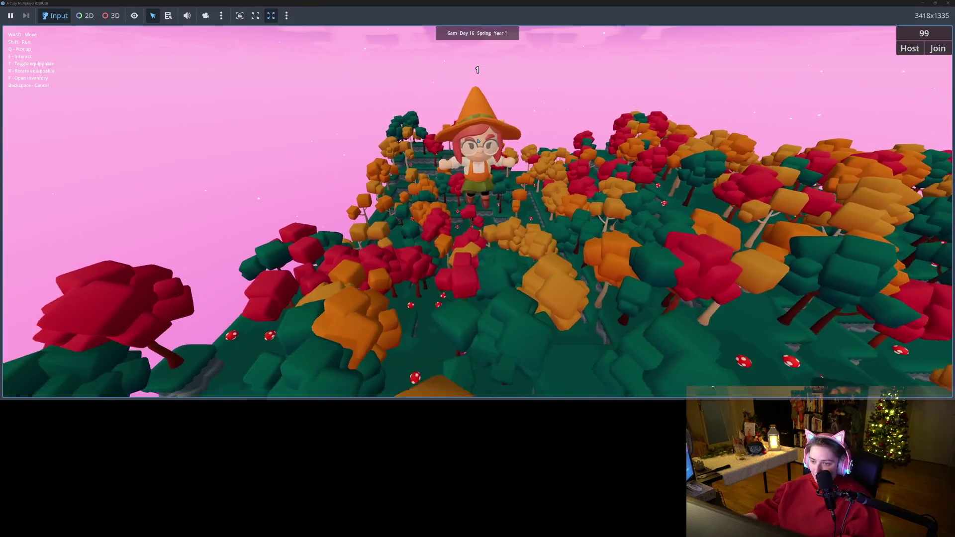
key("w")
key("s")
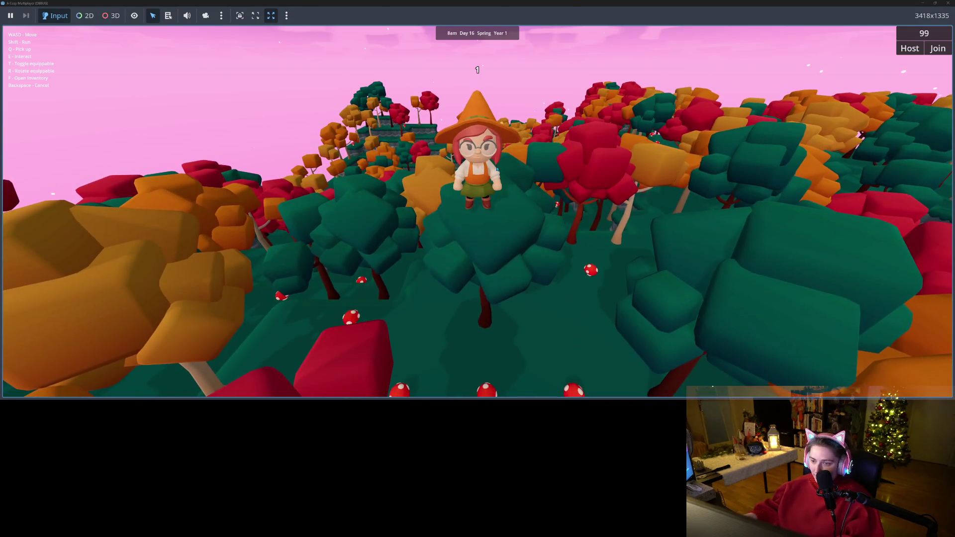
key("w")
key("s")
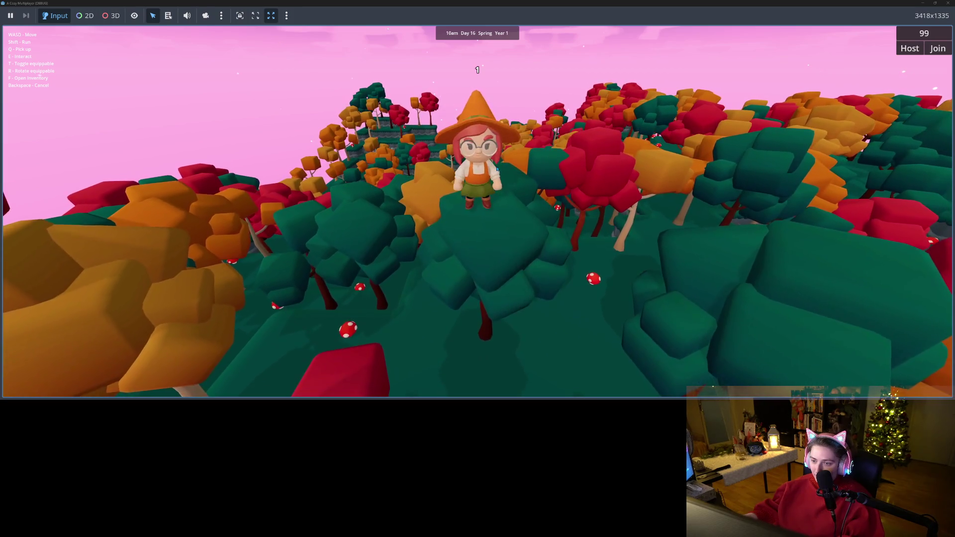
key("s")
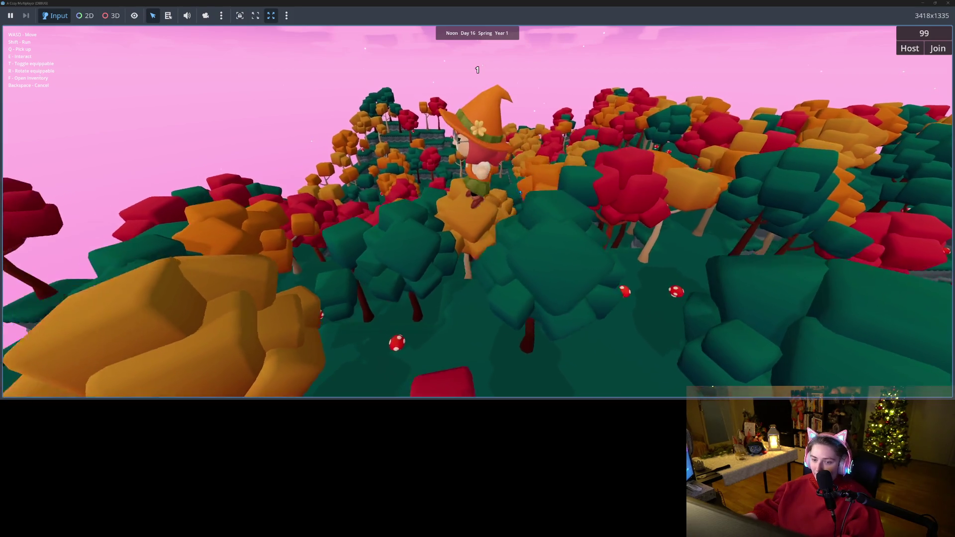
key("w")
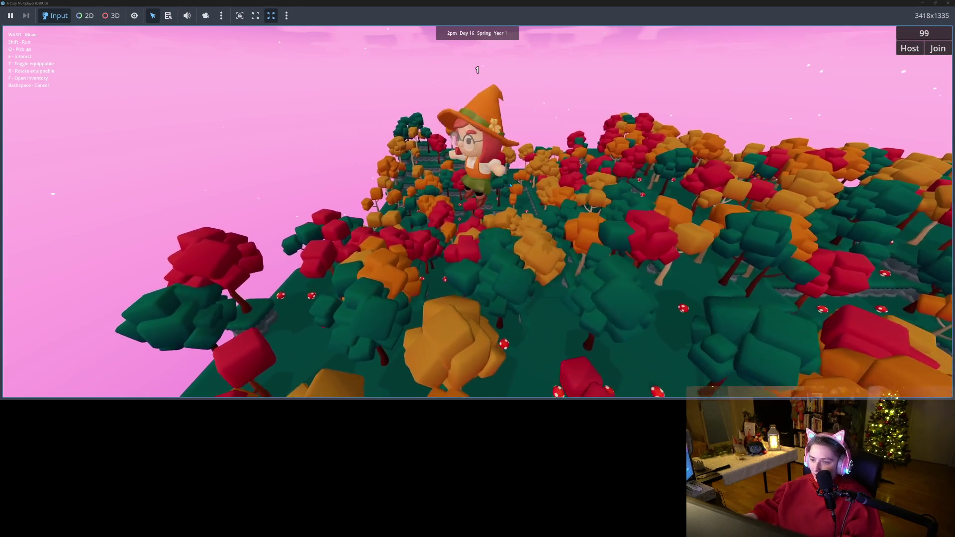
key("w")
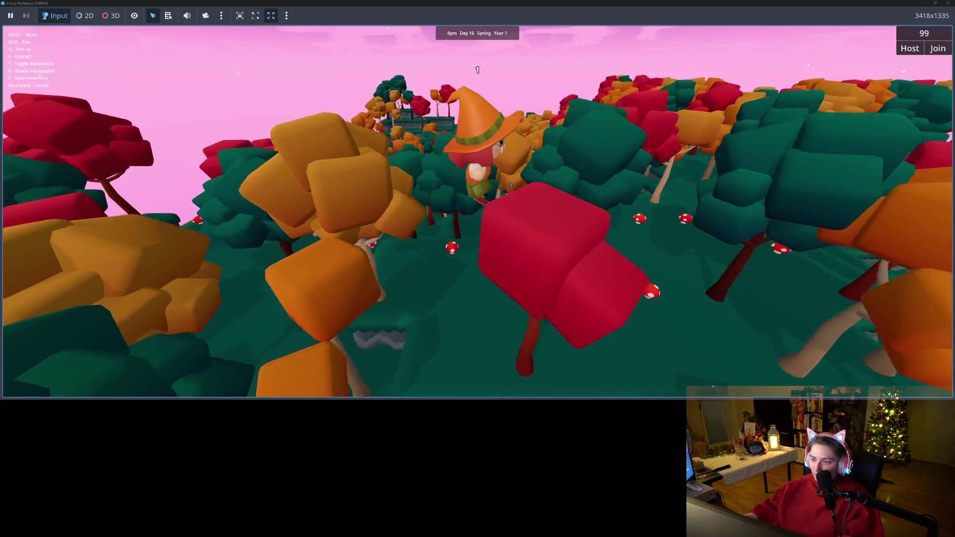
key("w")
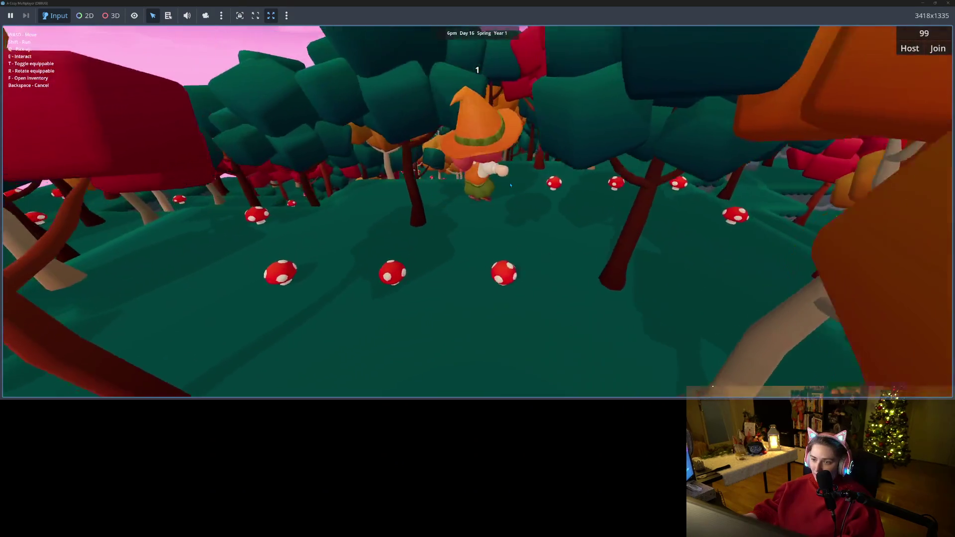
key("w")
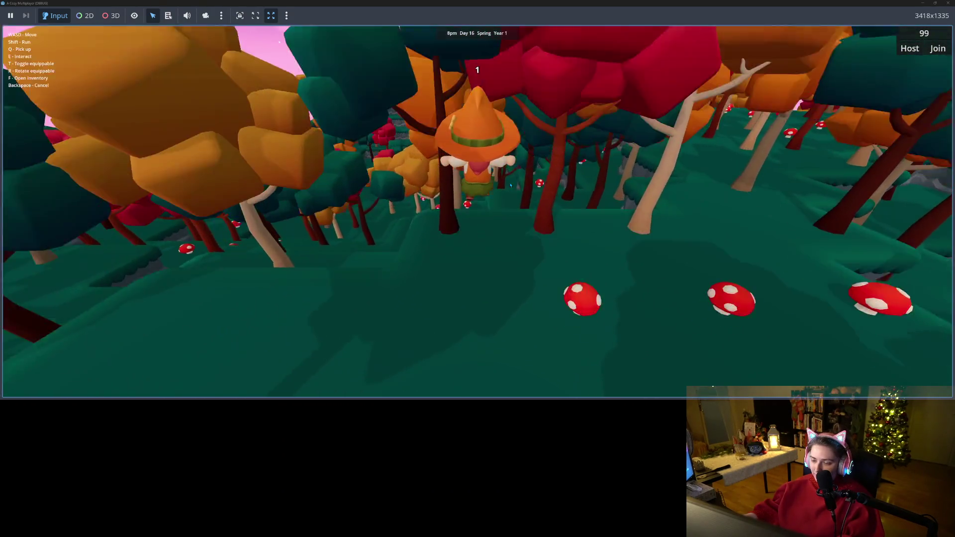
key("w")
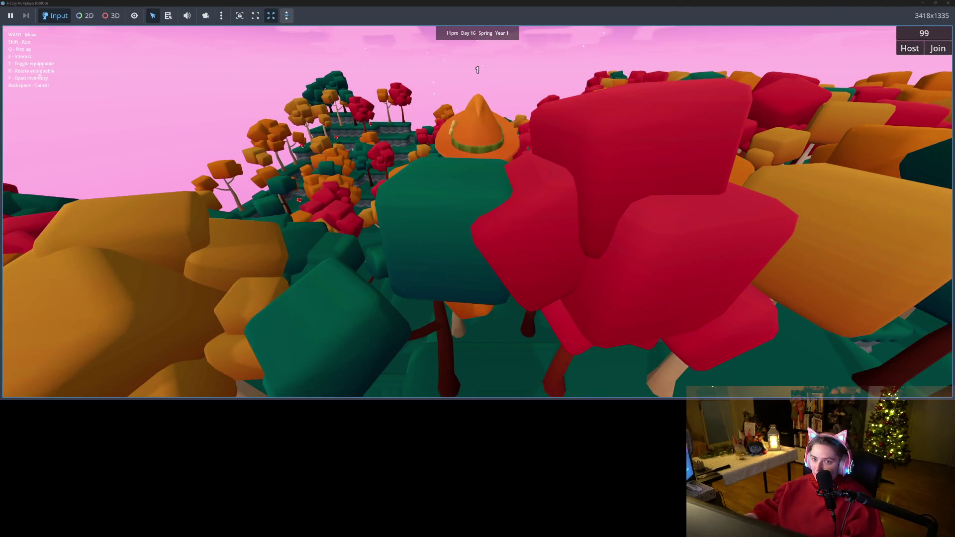
left_click(287, 16)
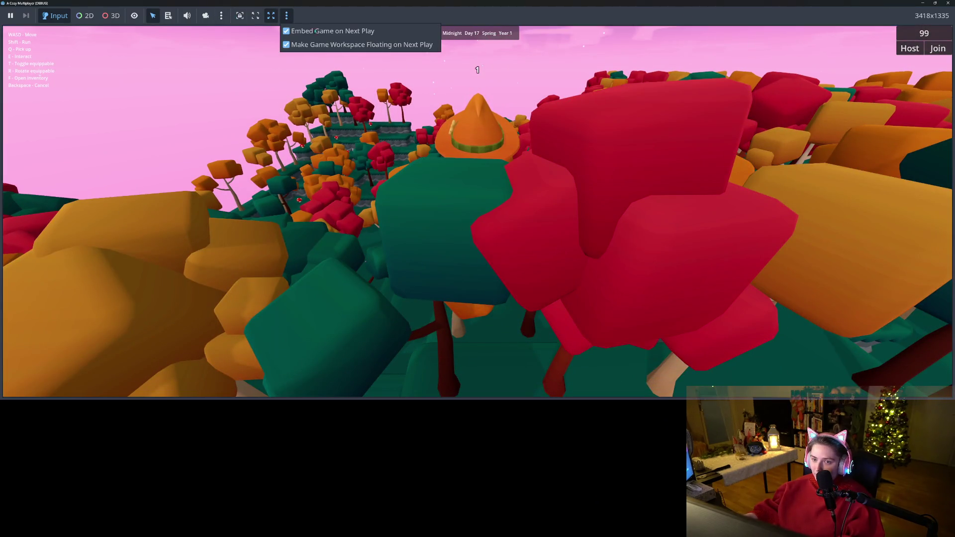
- Keep the next run embedded, stop the running game, and check Project Settings
left_click(389, 37)
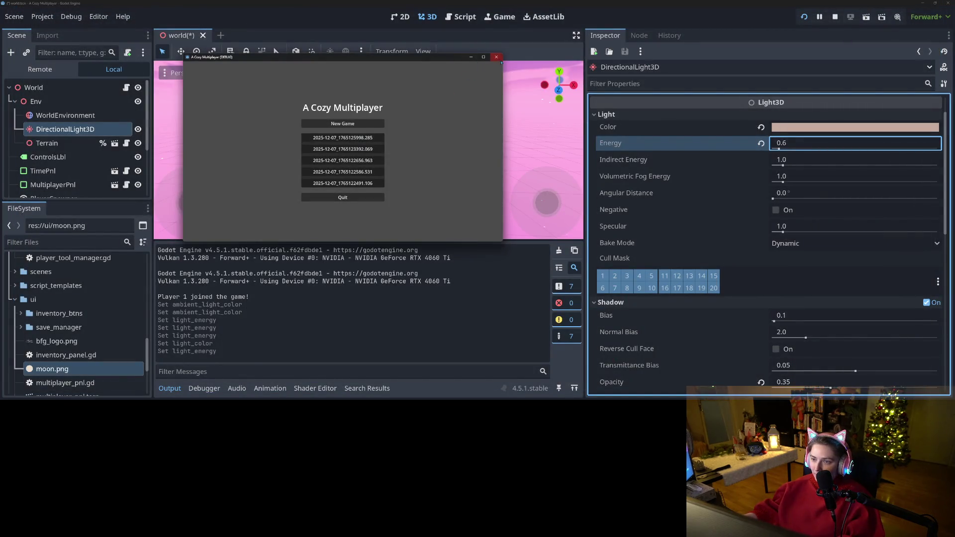
left_click(497, 57)
left_click(43, 17)
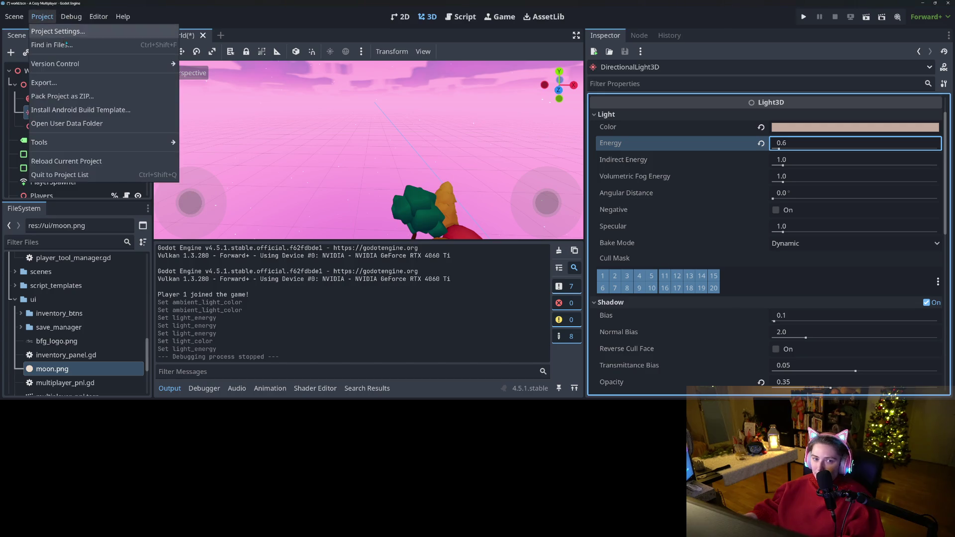
left_click(60, 31)
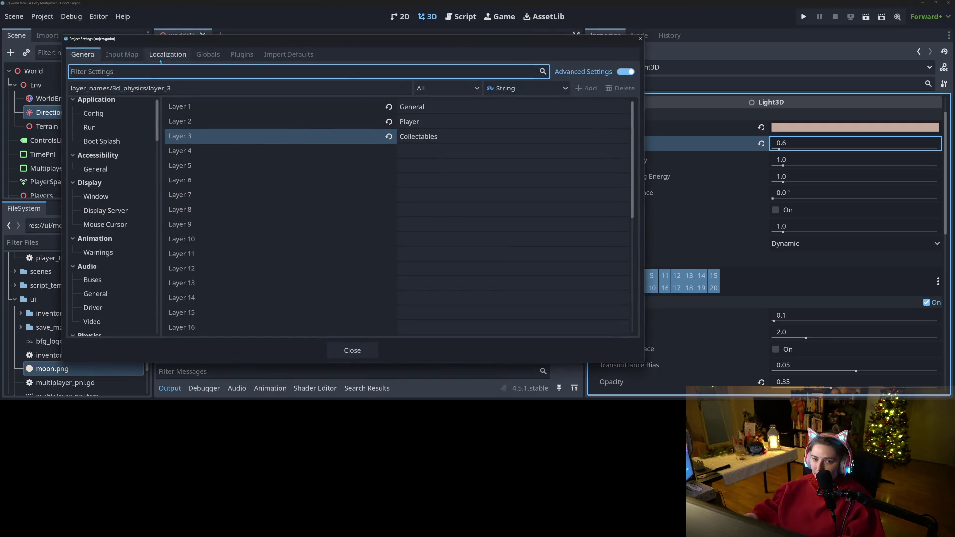
left_click(640, 39)
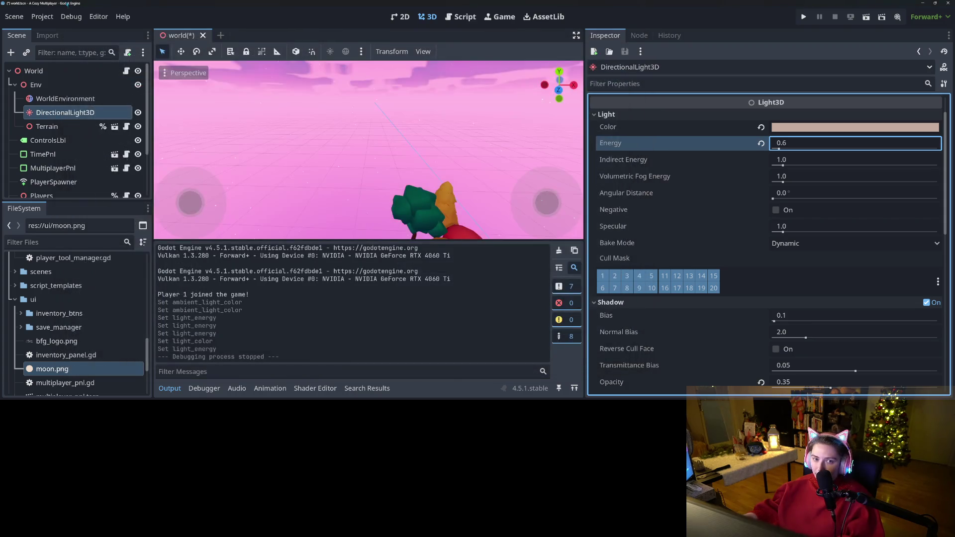
- Confirm Debug > Customize Run Instances, relaunch the project with Output collapsed, and load the first save
left_click(71, 20)
left_click(110, 188)
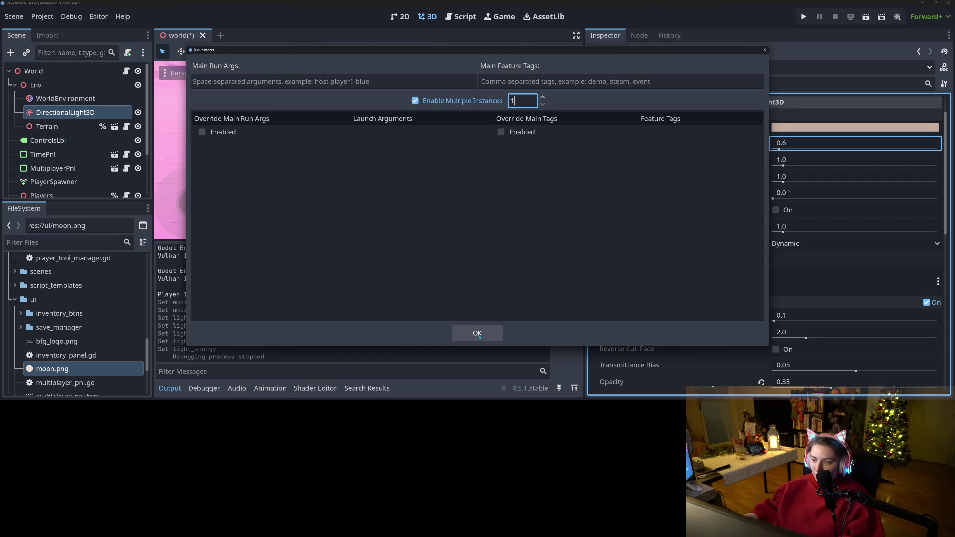
left_click(477, 333)
left_click(804, 16)
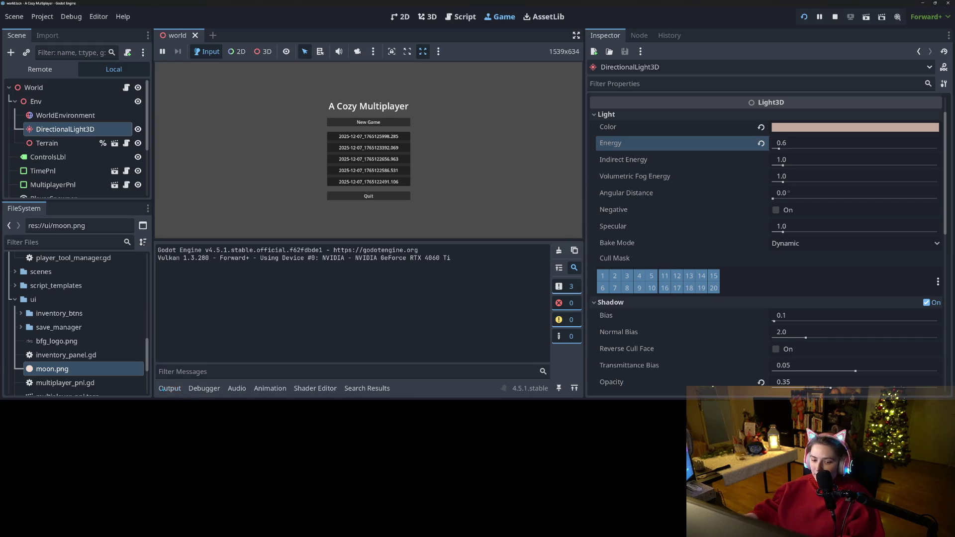
left_click(170, 388)
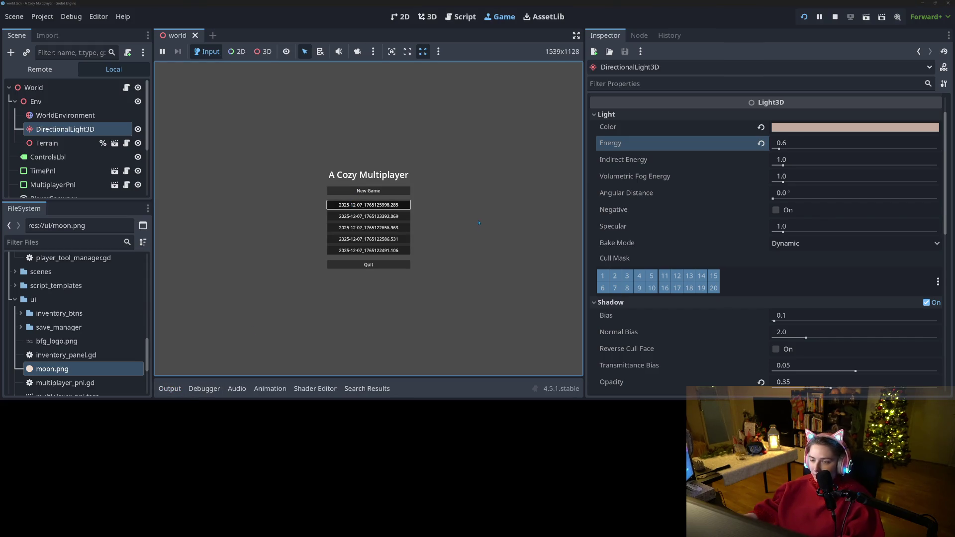
key("Return")
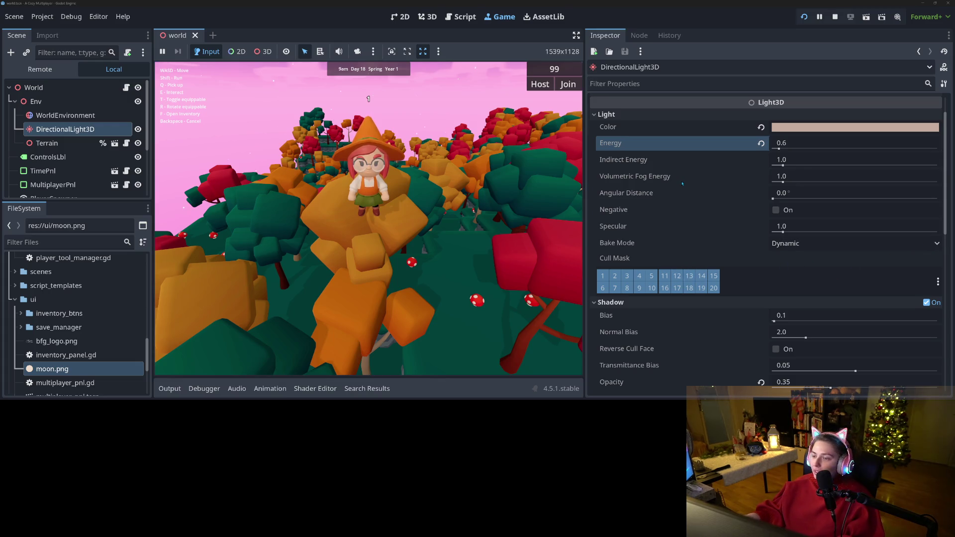
- Desaturate the DirectionalLight3D's Light Color to a neutral grey using HSV sliders
scroll(690, 241, "up", 2)
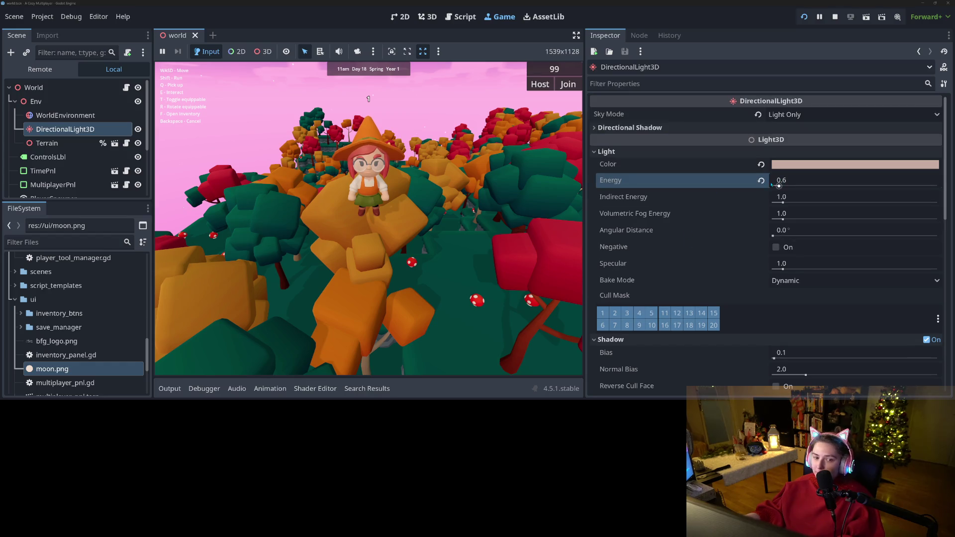
left_click(871, 165)
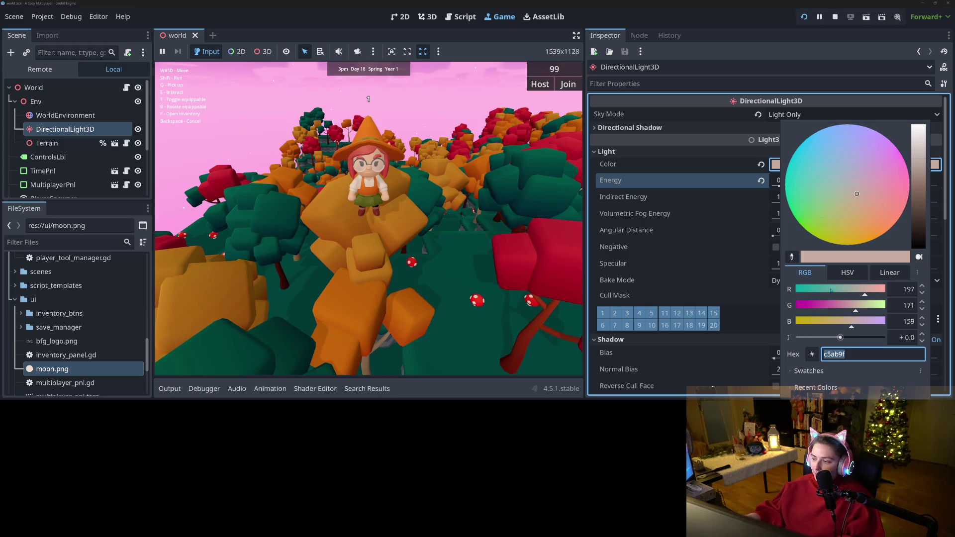
left_click(853, 272)
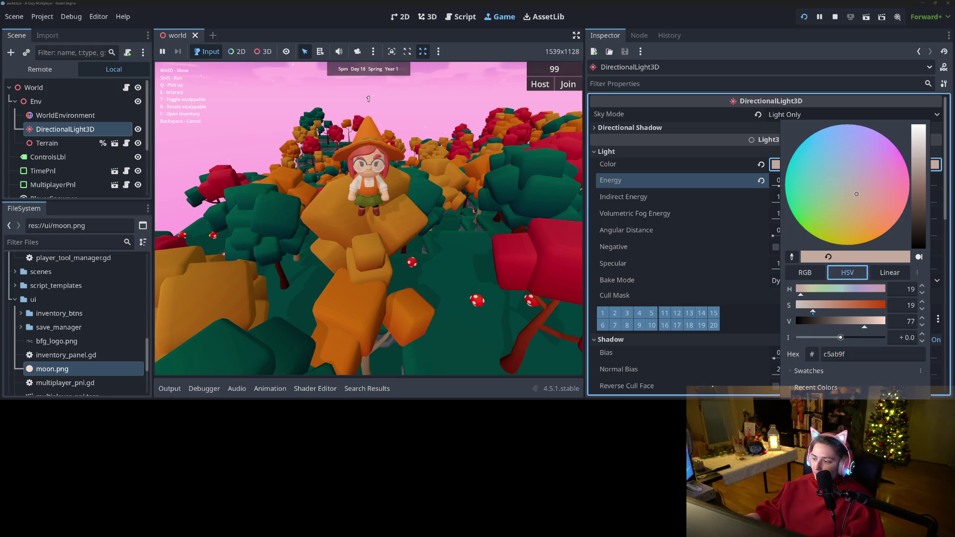
left_click_drag(802, 305, 782, 307)
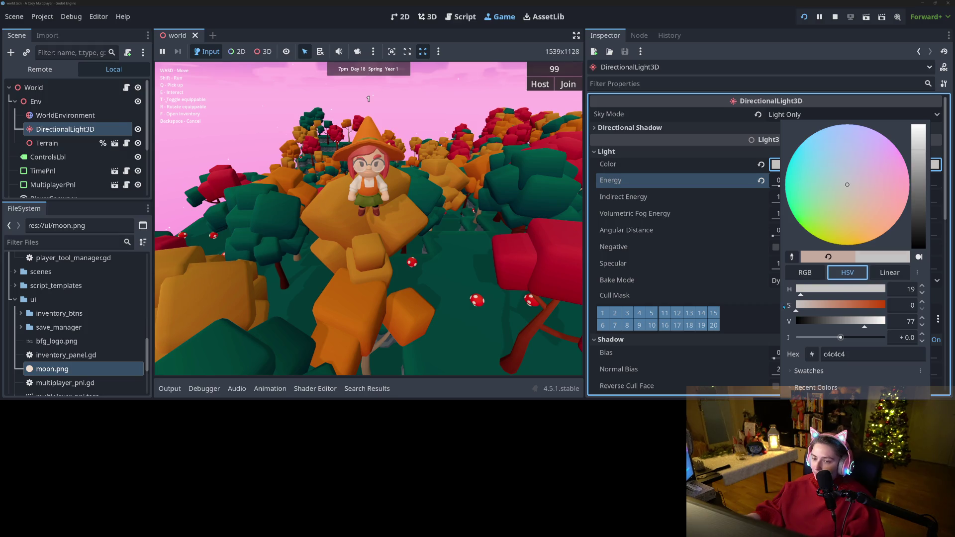
left_click(698, 189)
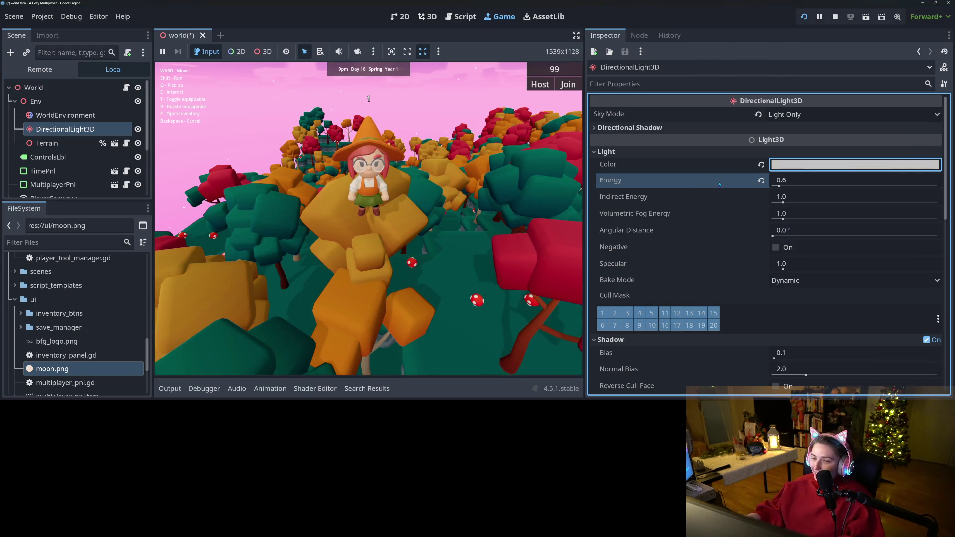
left_click(801, 168)
key("Escape")
- Revert the directional light's colour to its default white
left_click(797, 179)
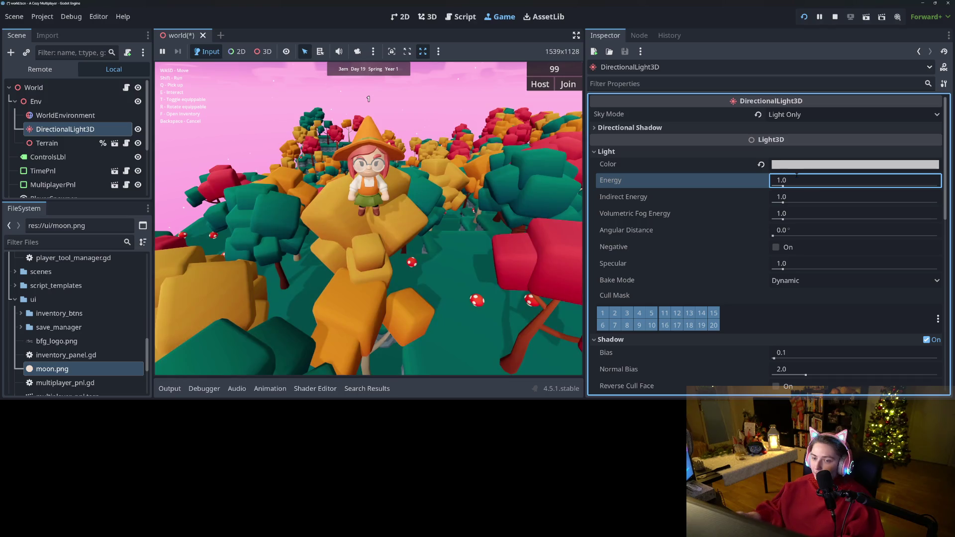
left_click(815, 169)
scroll(801, 173, "down", 5)
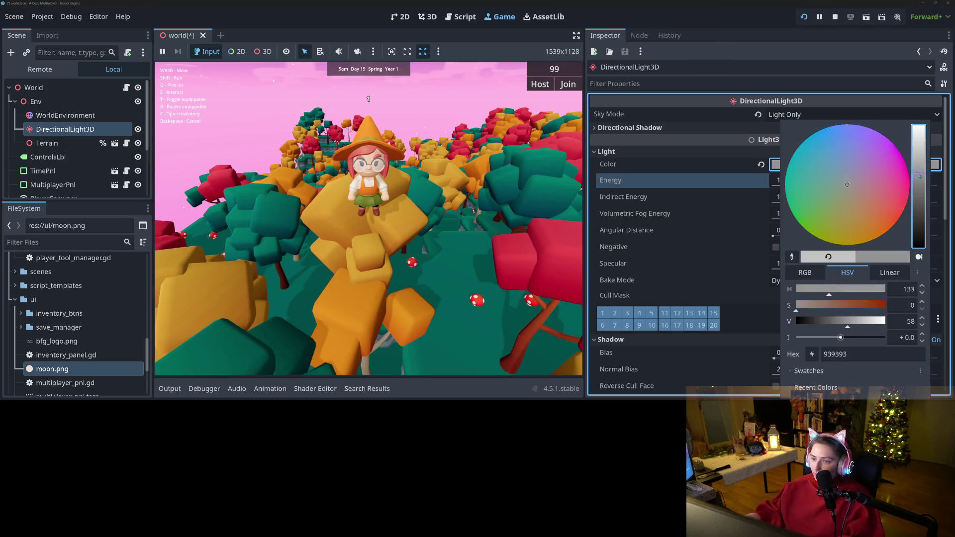
left_click(718, 179)
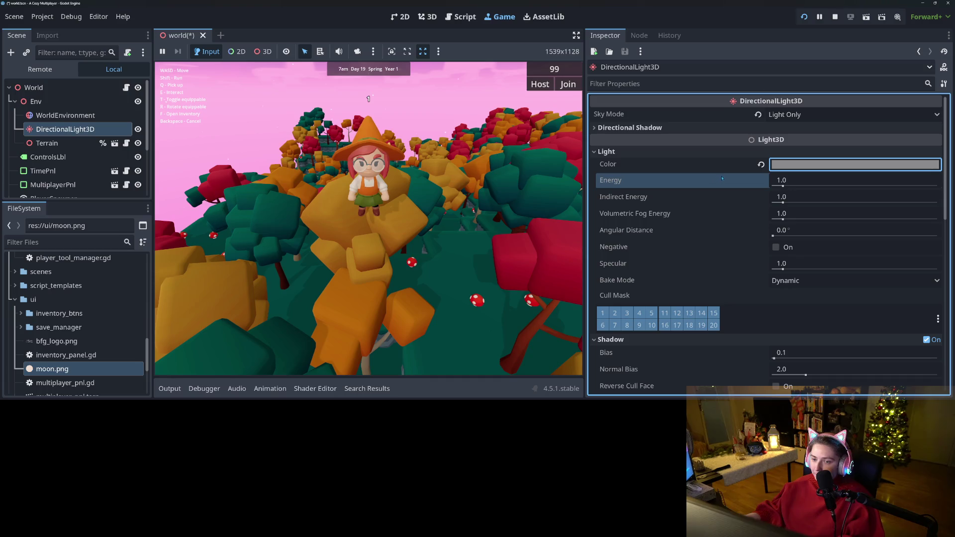
left_click(761, 164)
left_click(785, 167)
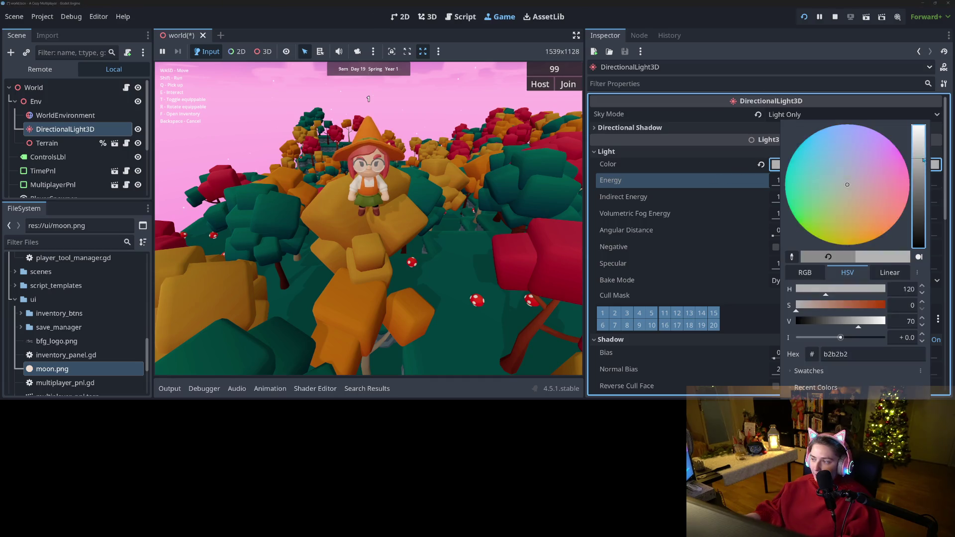
left_click(731, 152)
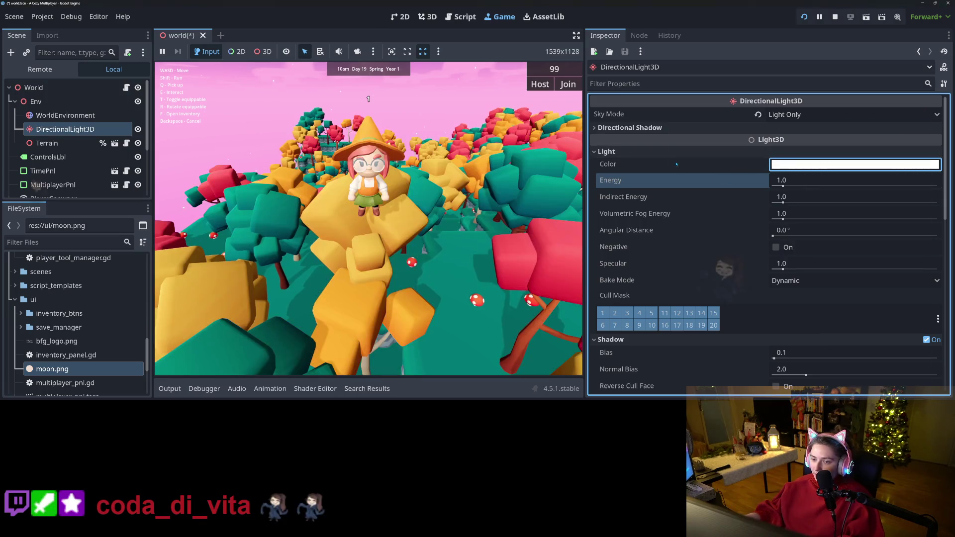
- Set the directional light's Energy to 0.6
left_click(788, 180)
type("0.6")
key("Return")
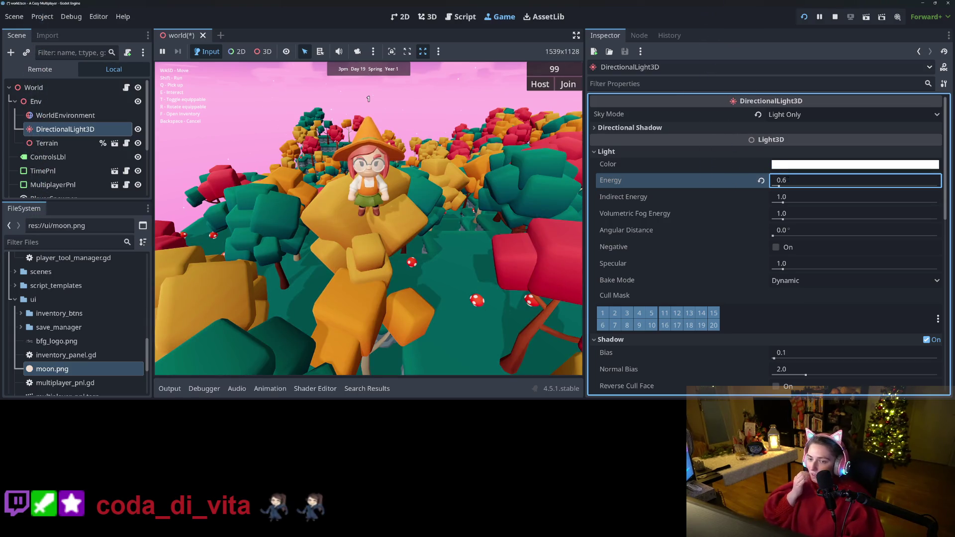
left_click(467, 248)
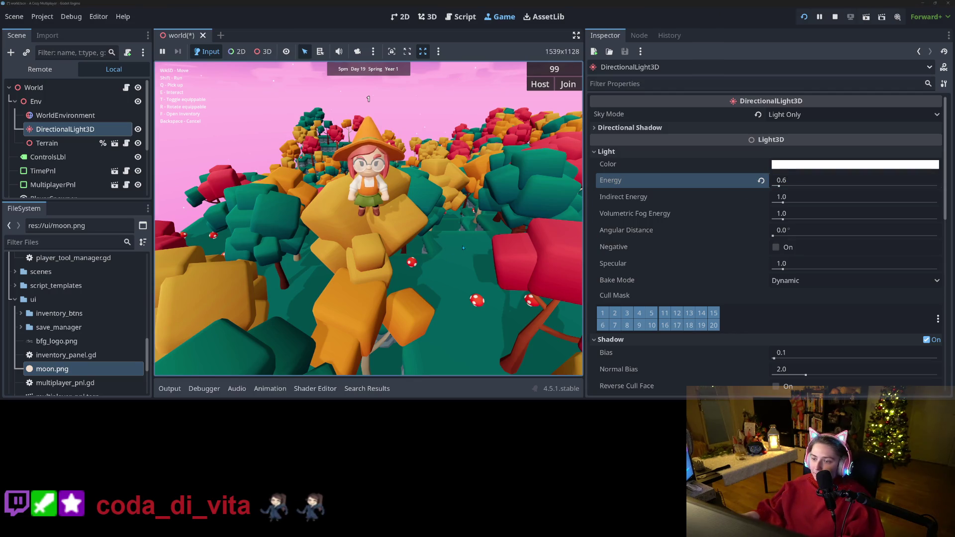
left_click(65, 115)
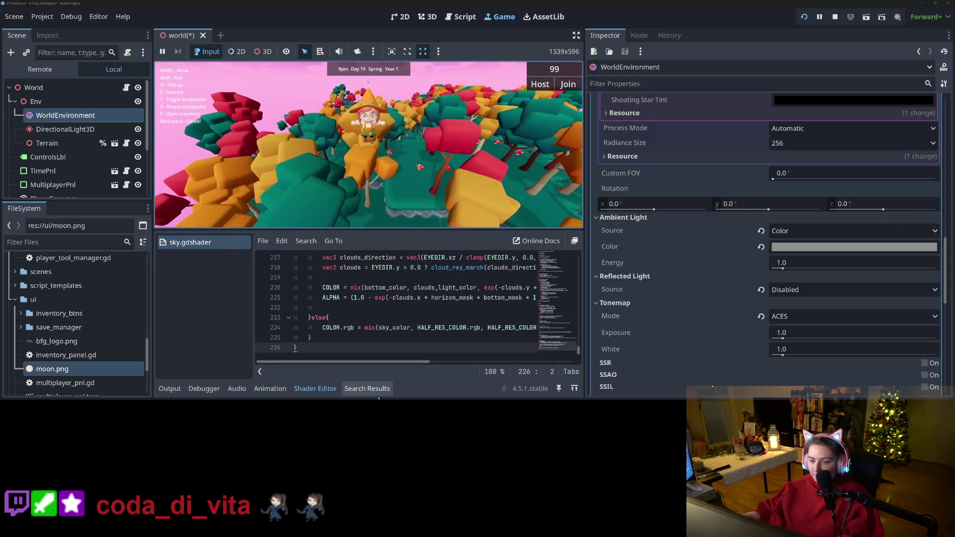
- Save the world scene and set the ambient light colour to pure white (ffffff)
left_click(315, 389)
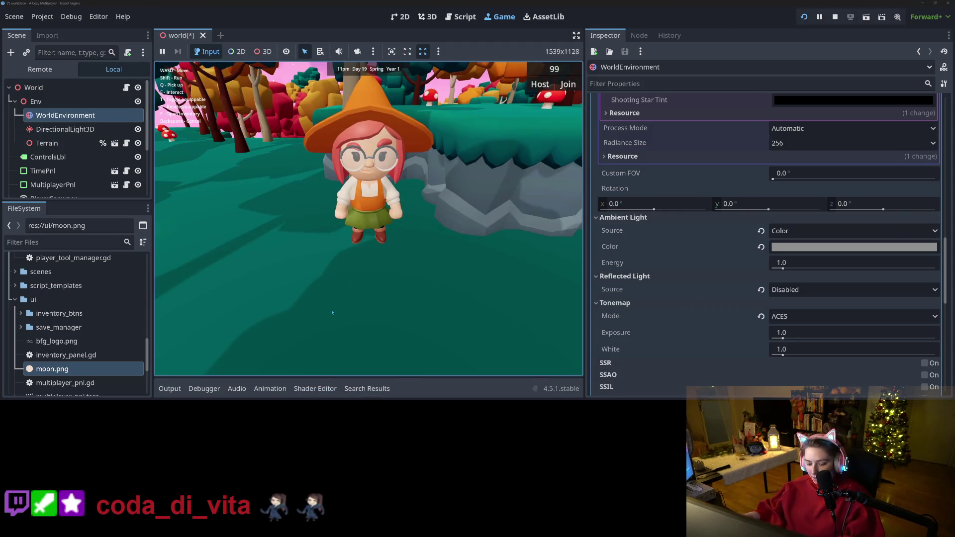
key("ctrl+s")
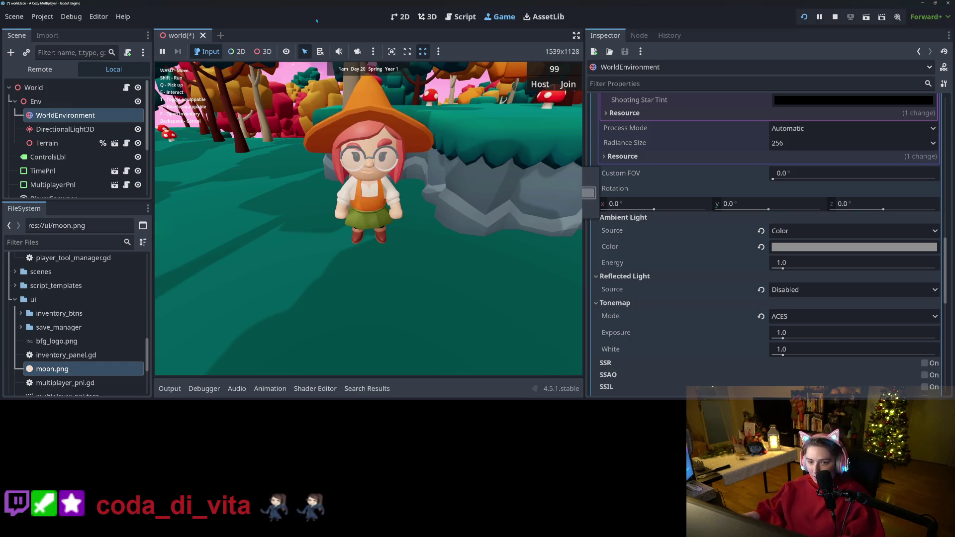
mouse_move(348, 199)
left_mouse_down()
mouse_move(388, 223)
mouse_move(557, 254)
left_mouse_up()
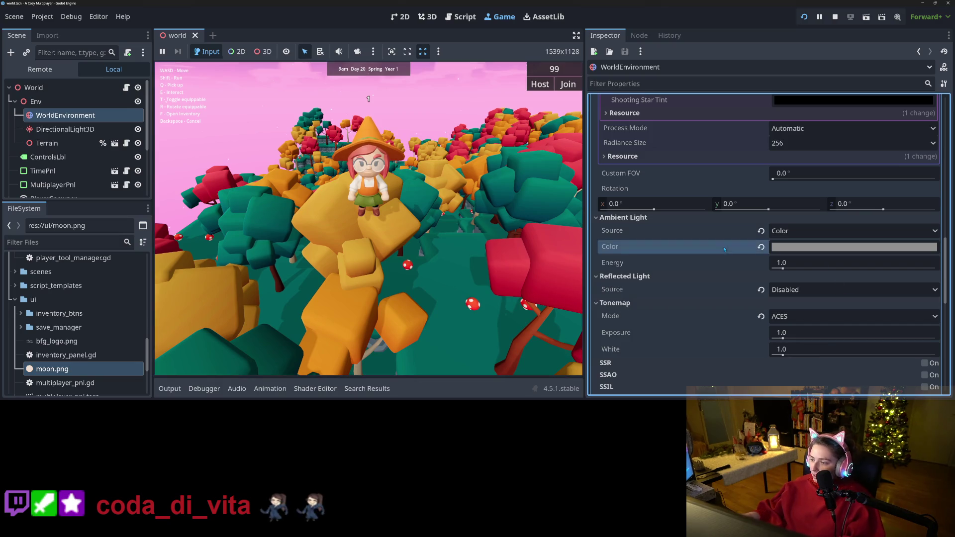
left_click(856, 248)
mouse_move(914, 113)
left_mouse_down()
mouse_move(914, 74)
mouse_move(881, 65)
left_mouse_up()
left_click(689, 257)
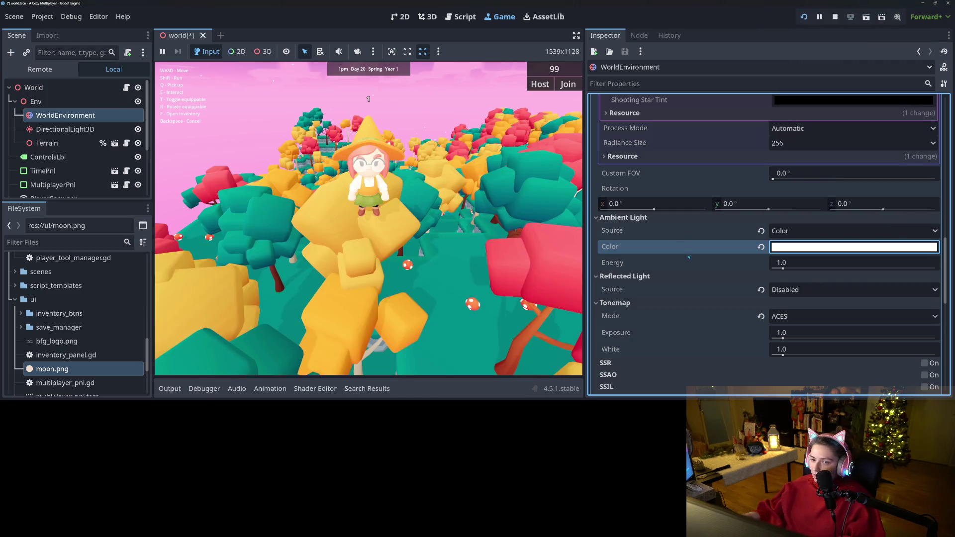
- Settle the ambient light energy at 0.4 and switch tonemapping to Reinhard
left_click(796, 263)
type("4")
key("Return")
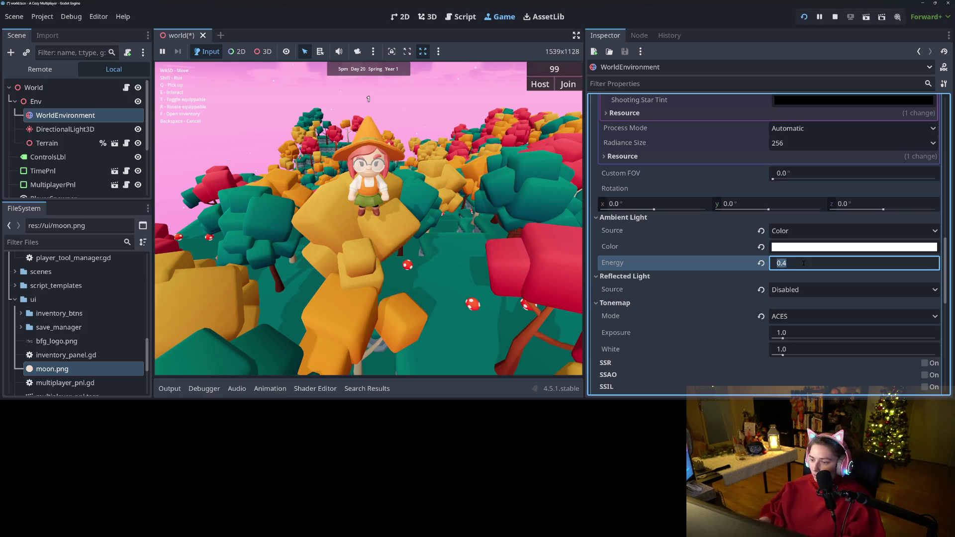
type("0.1")
key("Return")
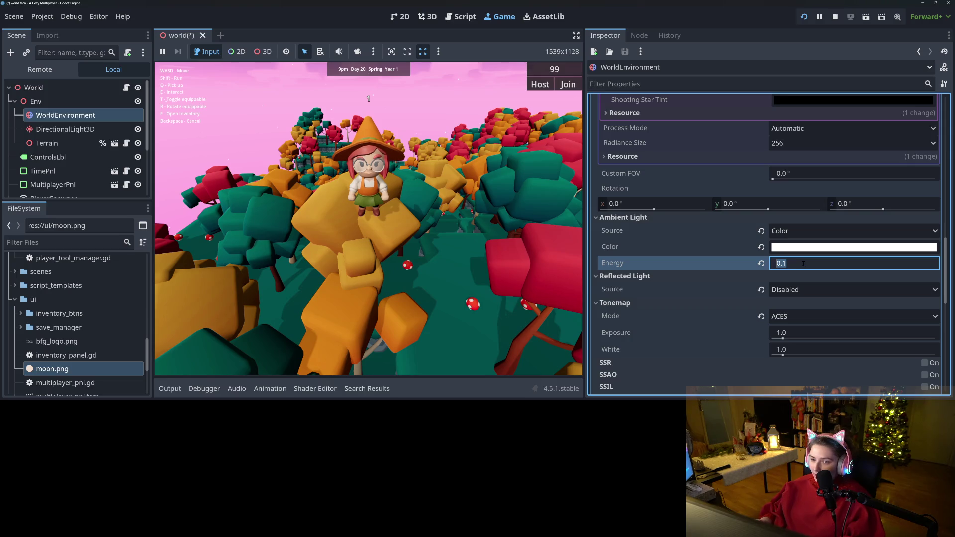
type(".5")
key("Return")
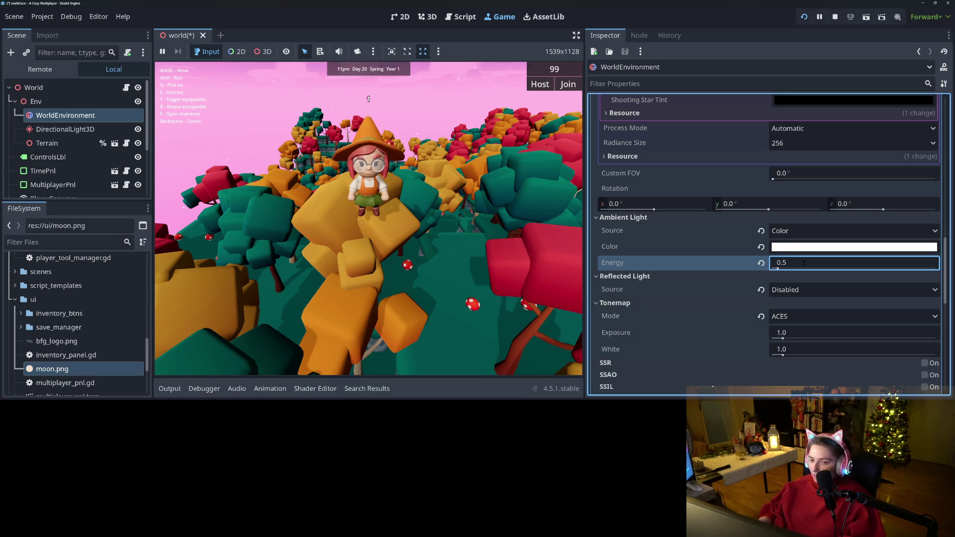
type(".41")
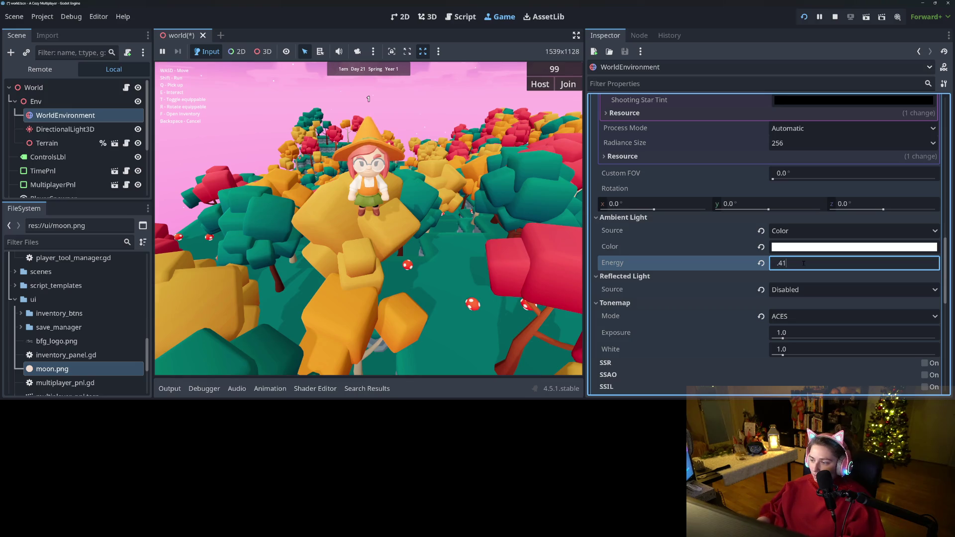
key("Return")
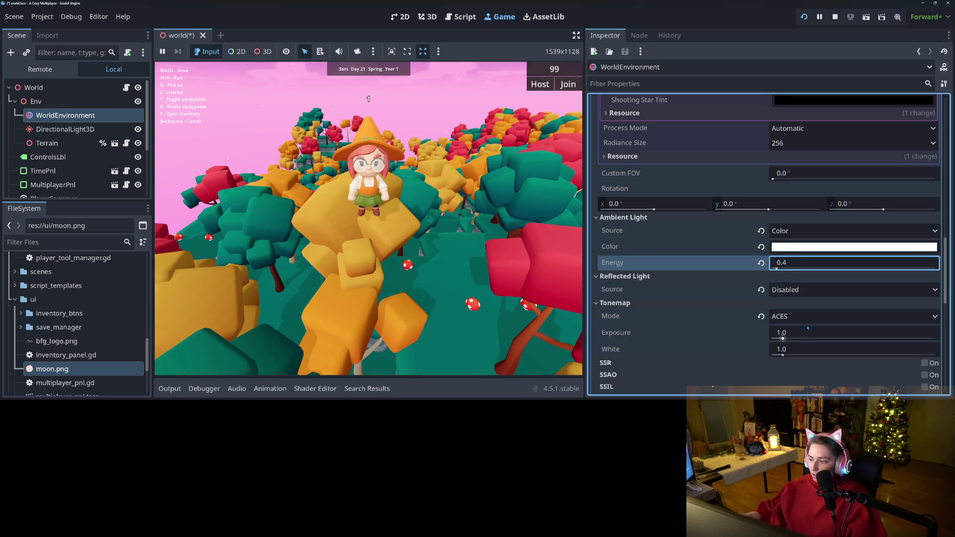
left_click(810, 316)
left_click(812, 345)
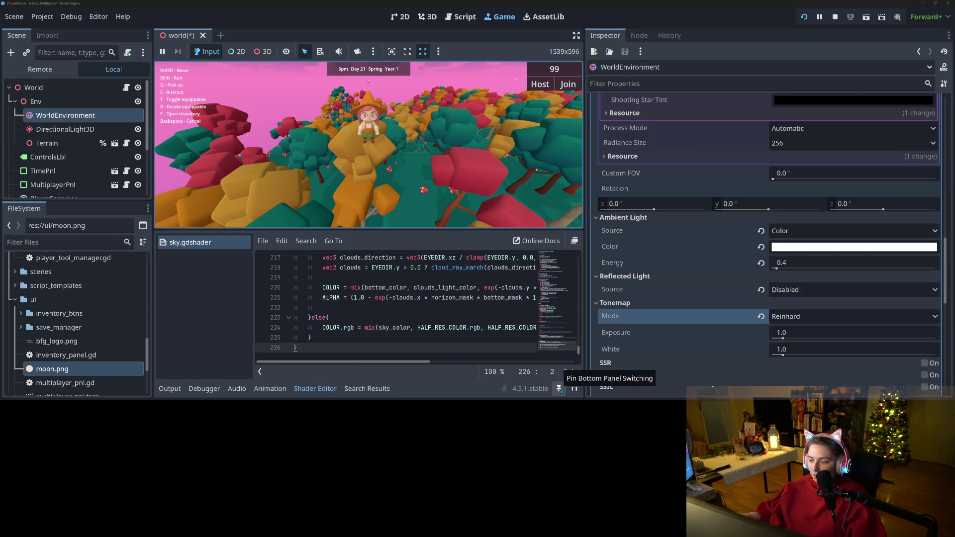
- Hide the shader editor and change the WorldEnvironment tonemap mode to Filmic
left_click(315, 388)
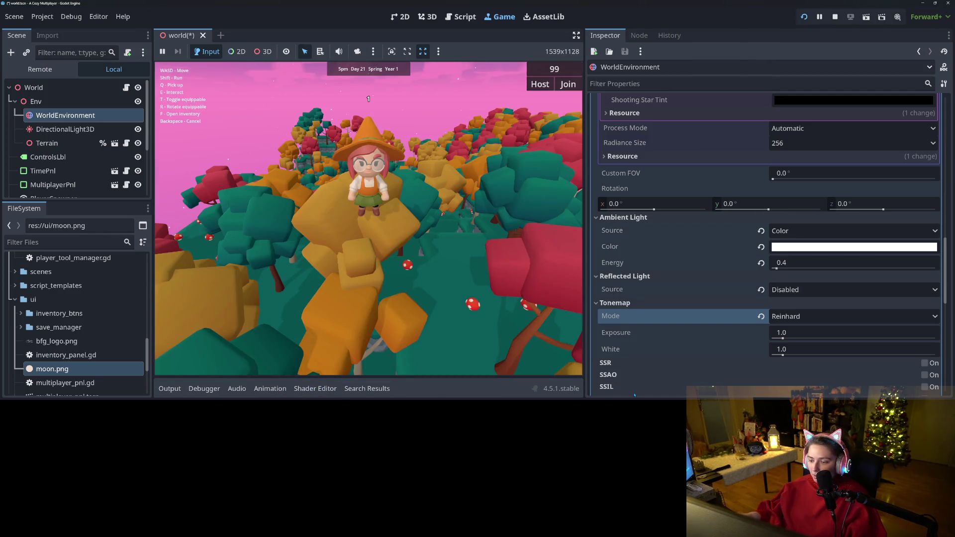
left_click(826, 316)
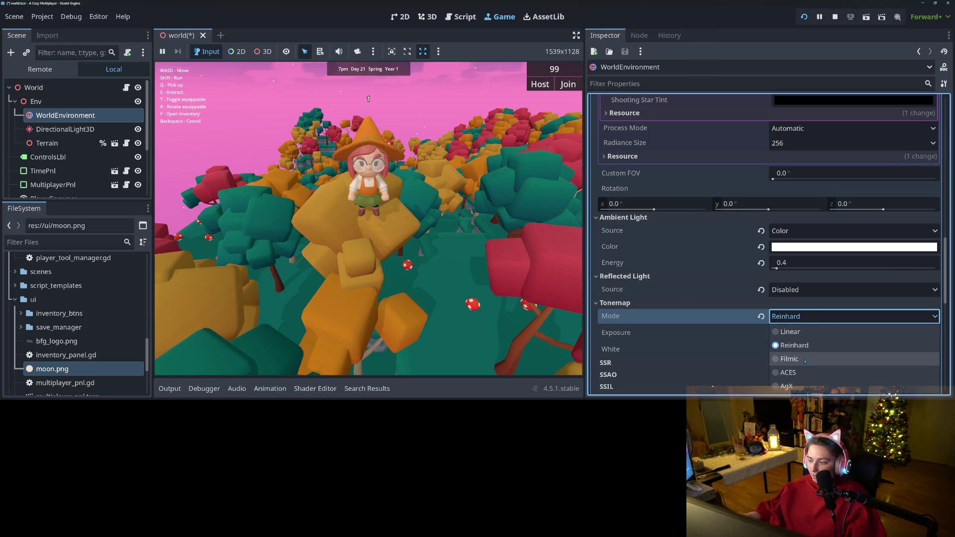
left_click(805, 361)
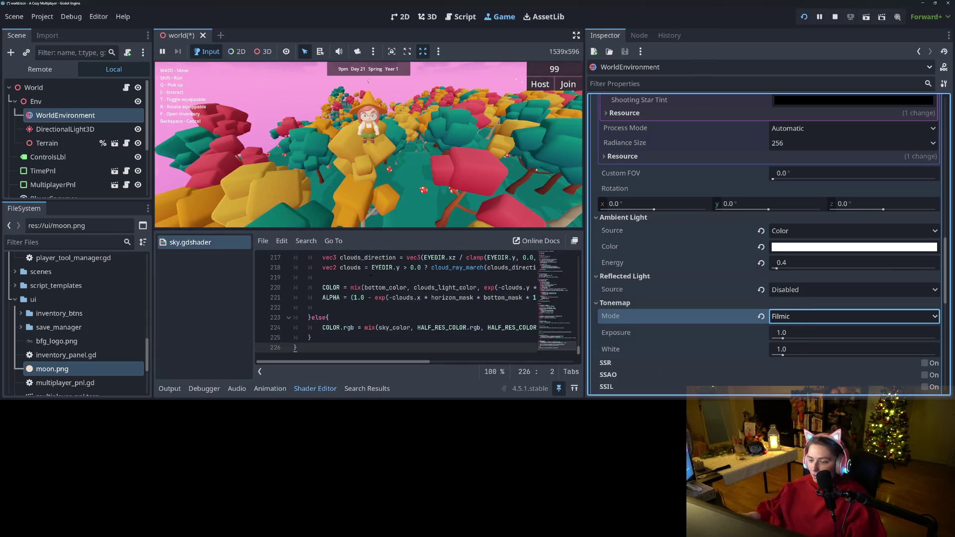
left_click(230, 235)
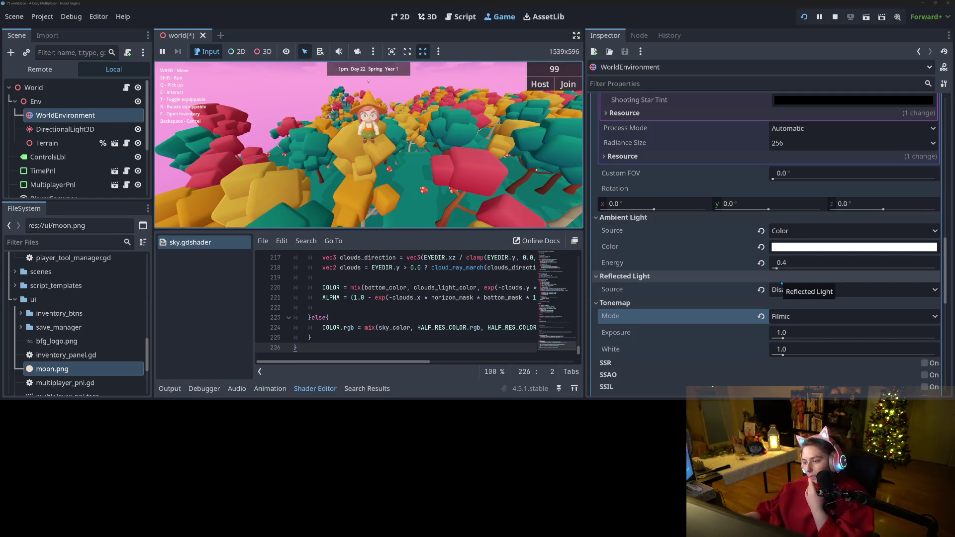
- Keep reflected light disabled, nudge the exposure, and set tonemap white to 1.5
left_click(796, 291)
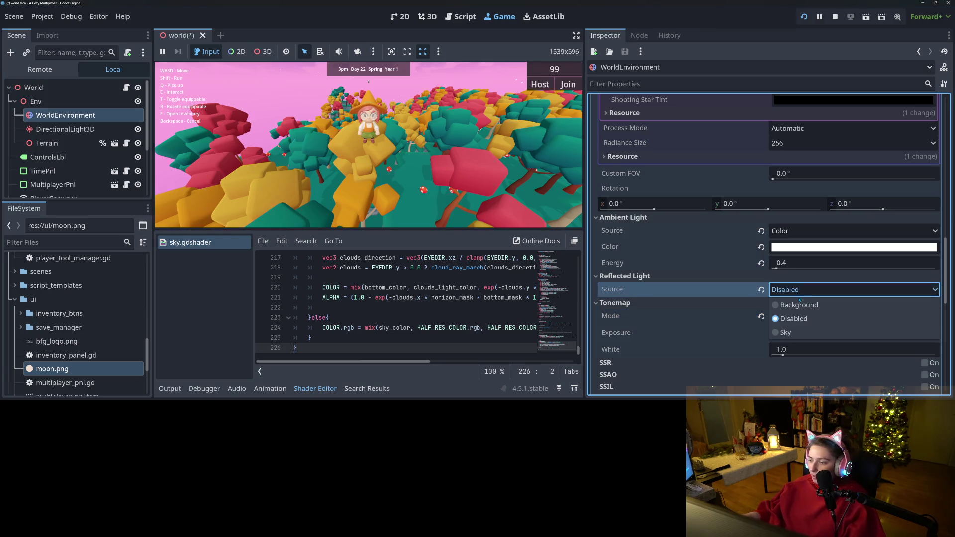
left_click(802, 292)
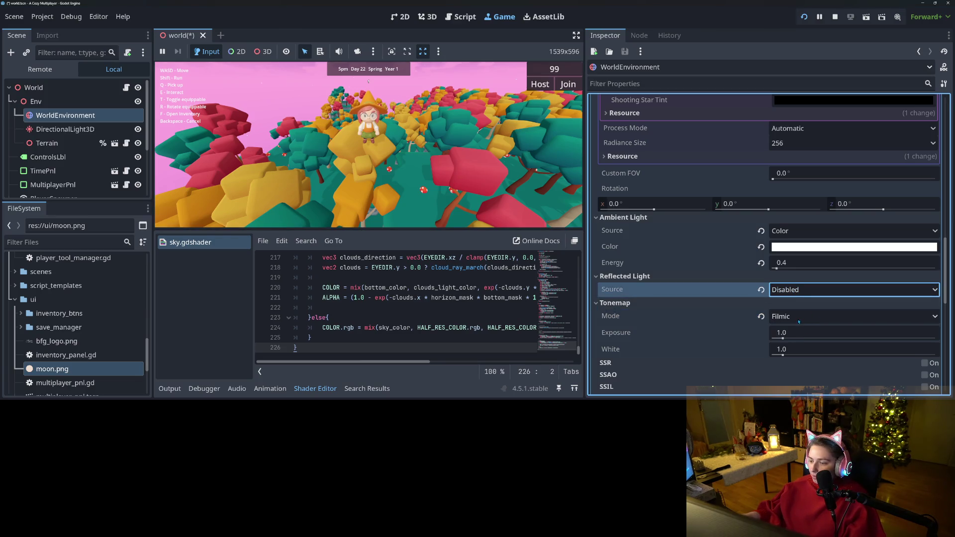
left_click(783, 338)
left_click_drag(781, 338, 783, 339)
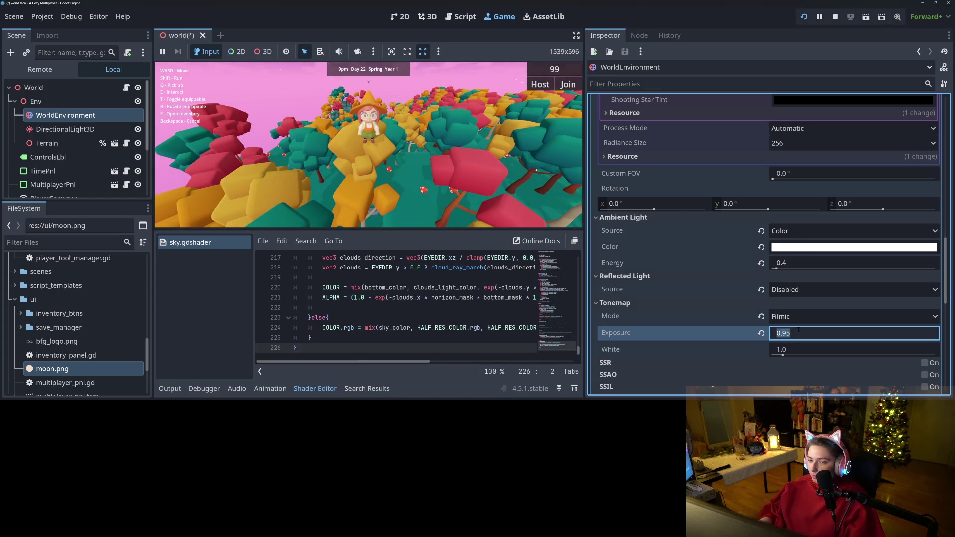
left_click(806, 349)
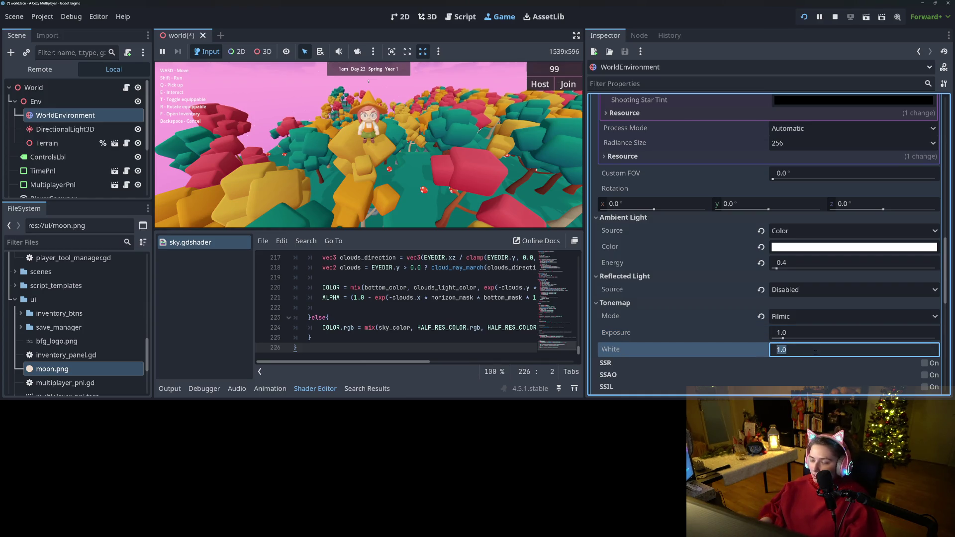
type(".2")
key("Return")
type("1.5")
key("Return")
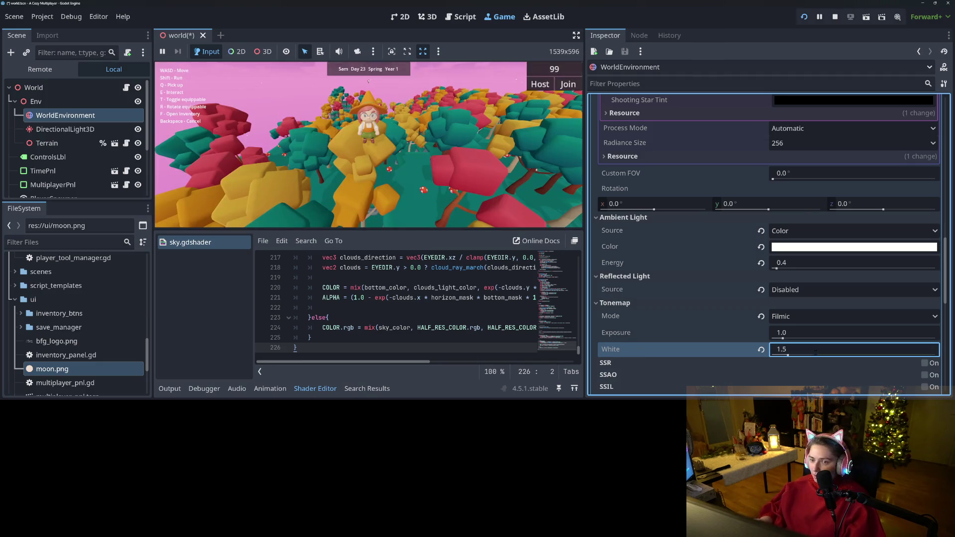
- Walk the character forward through the forest to check the brighter lighting
left_click(431, 160)
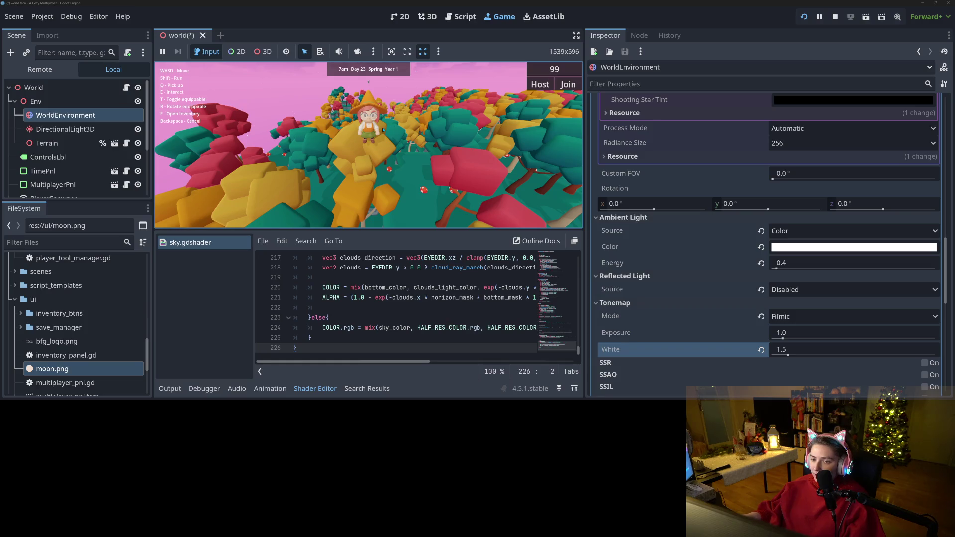
key("w")
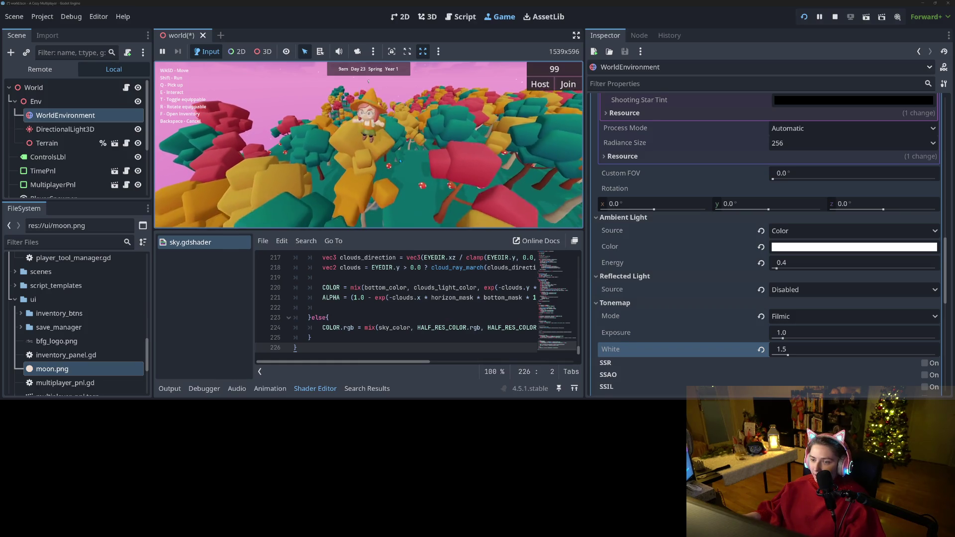
key("w")
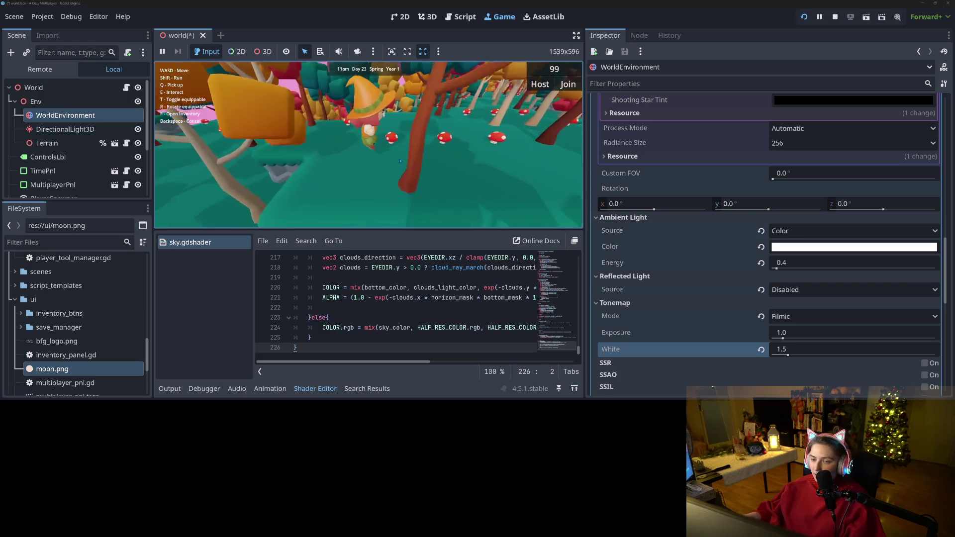
key("w")
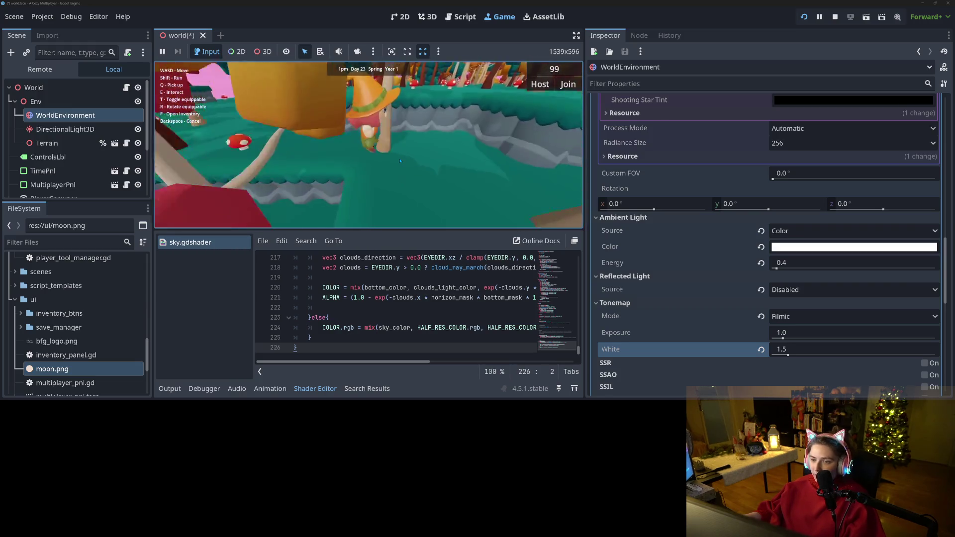
key("w")
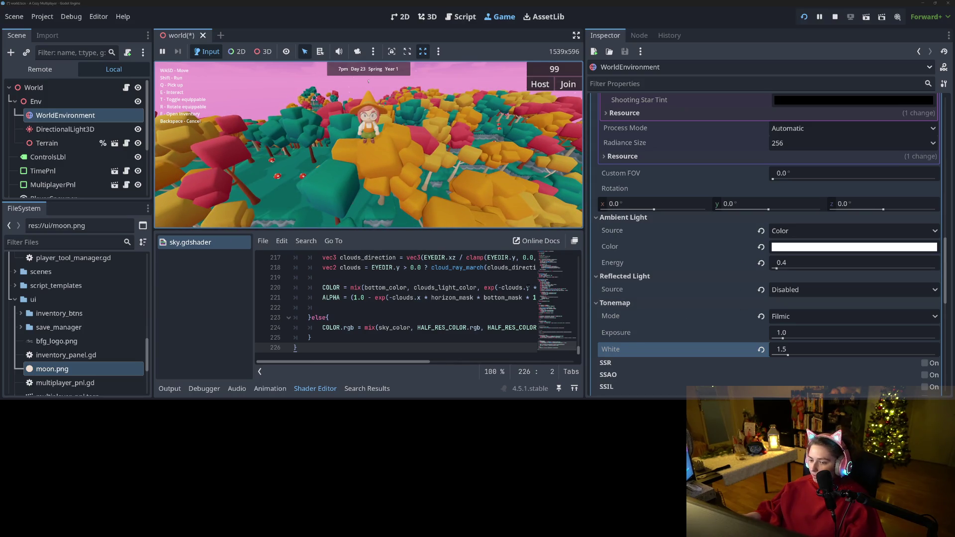
- Select DirectionalLight3D, set its X rotation to -120°, then drag it to about -76.8°
left_click(64, 129)
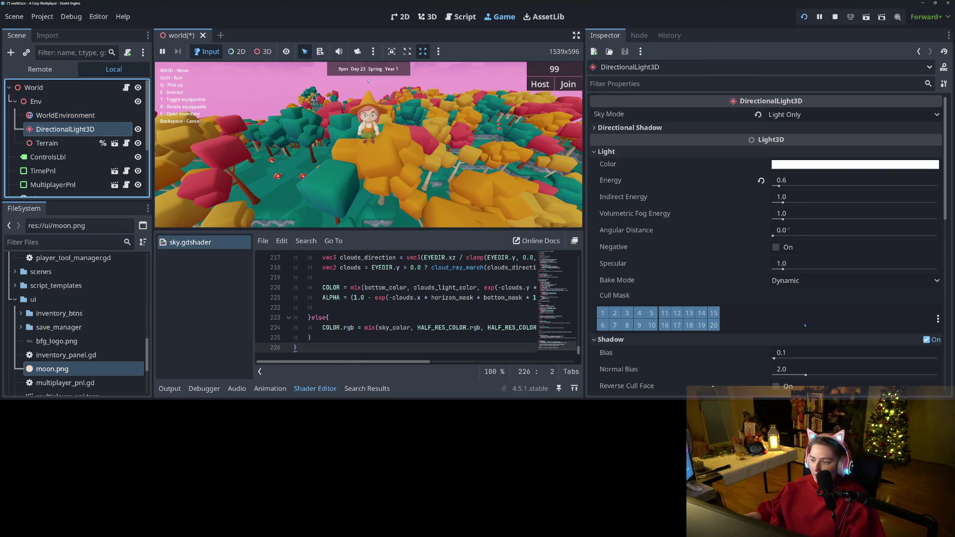
scroll(805, 325, "down", 5)
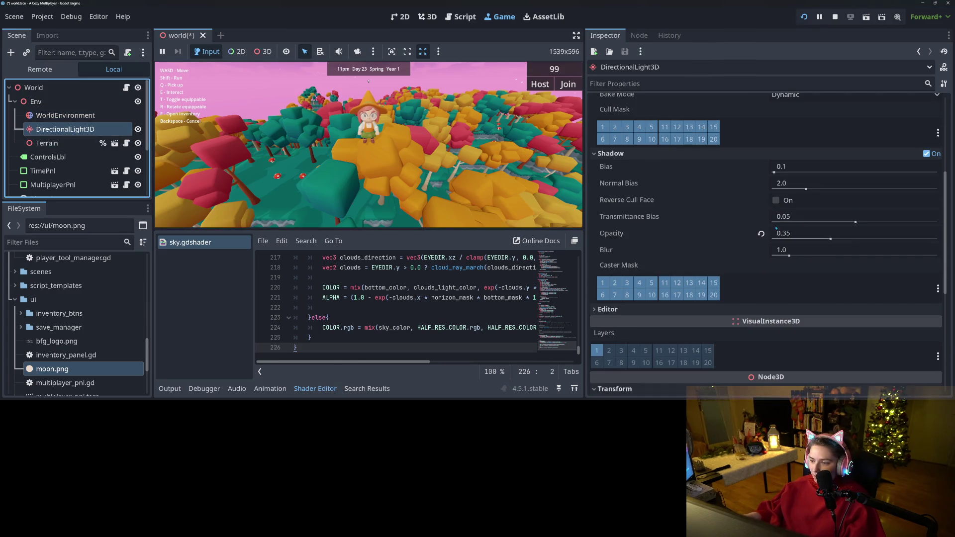
scroll(769, 276, "down", 5)
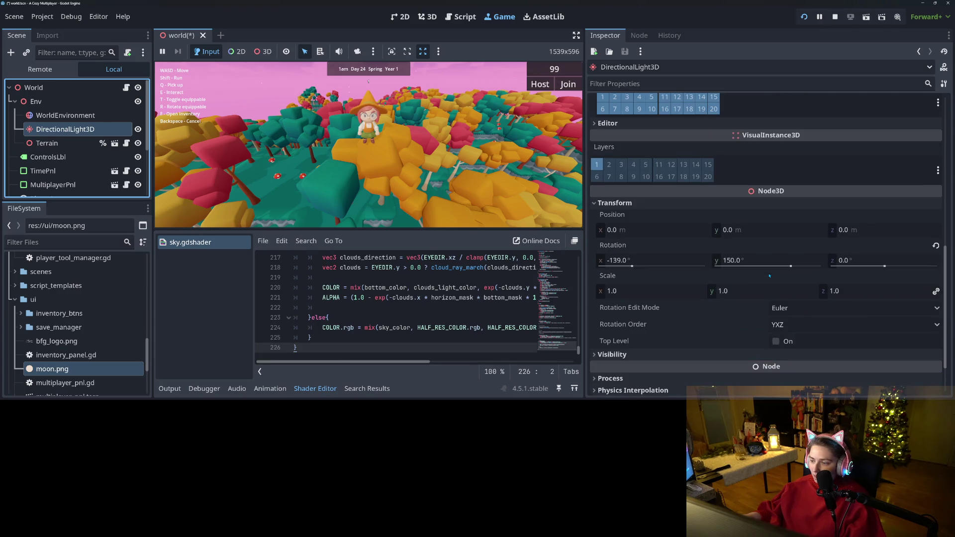
left_click(677, 264)
type("-")
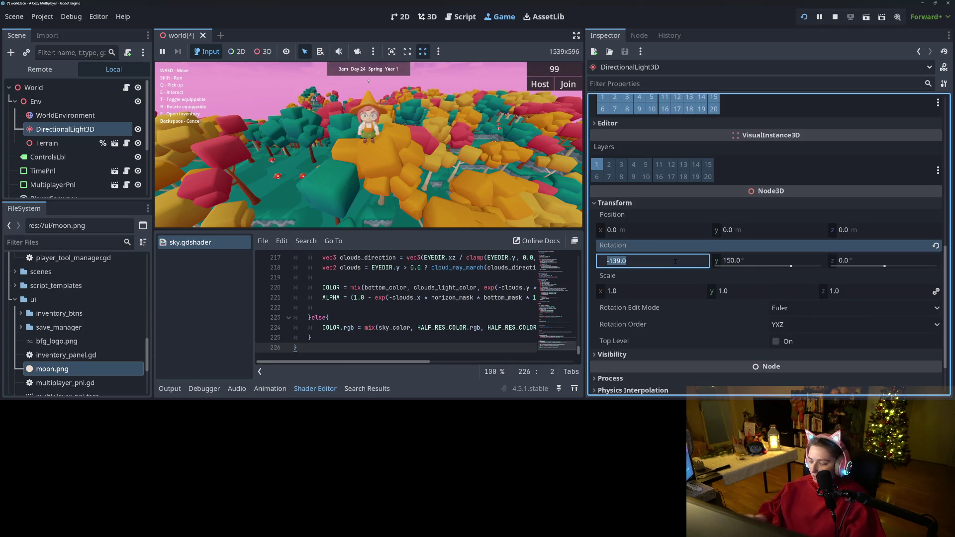
type("120")
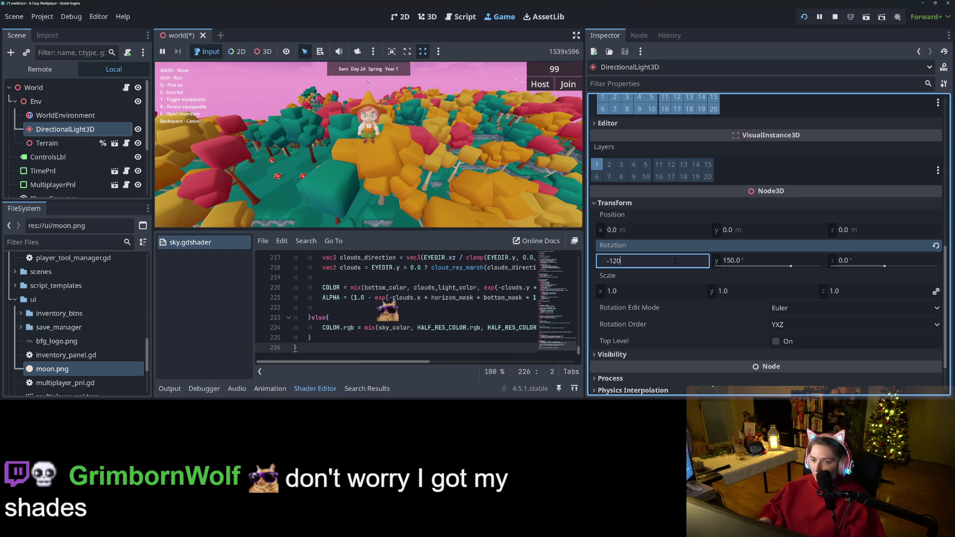
key("Return")
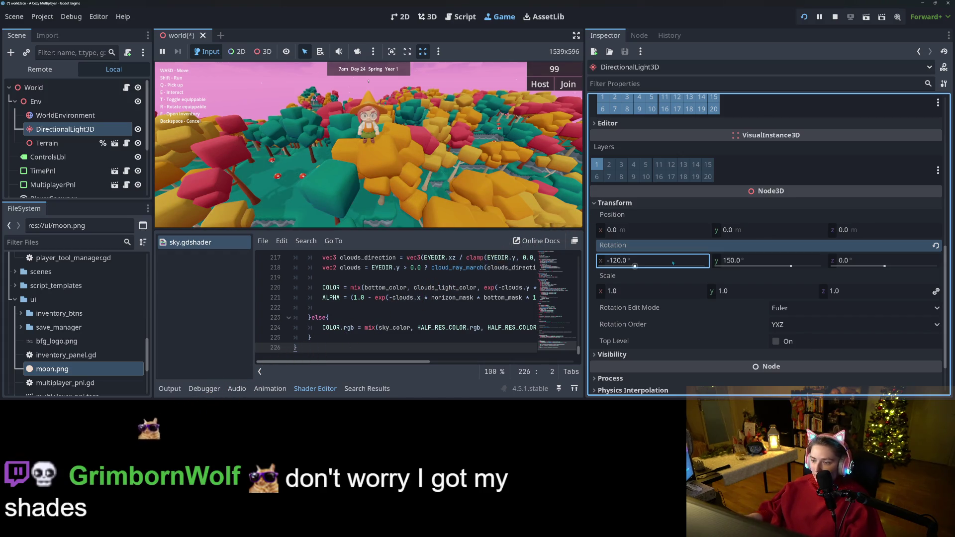
left_click_drag(634, 266, 639, 267)
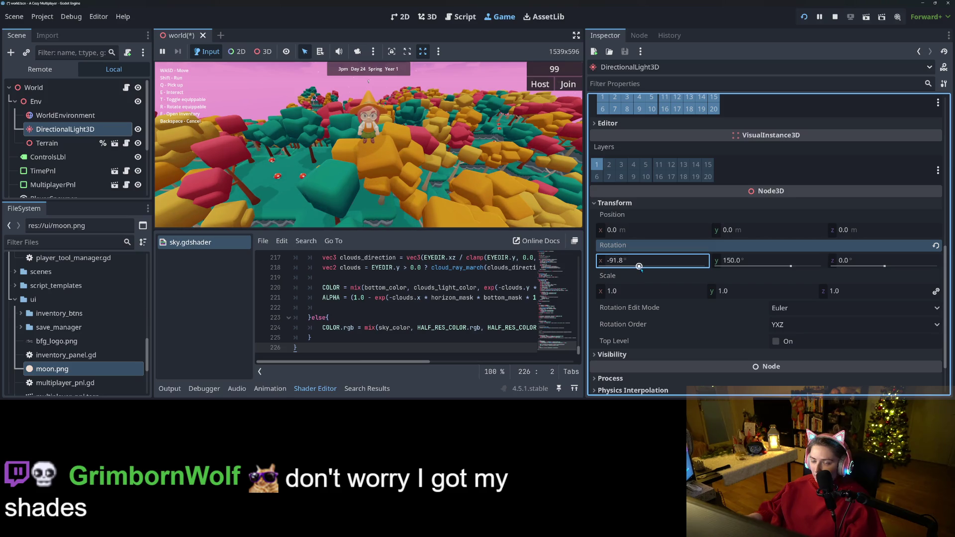
- Reset the sun light's Y and Z rotations to 0°
left_click(792, 267)
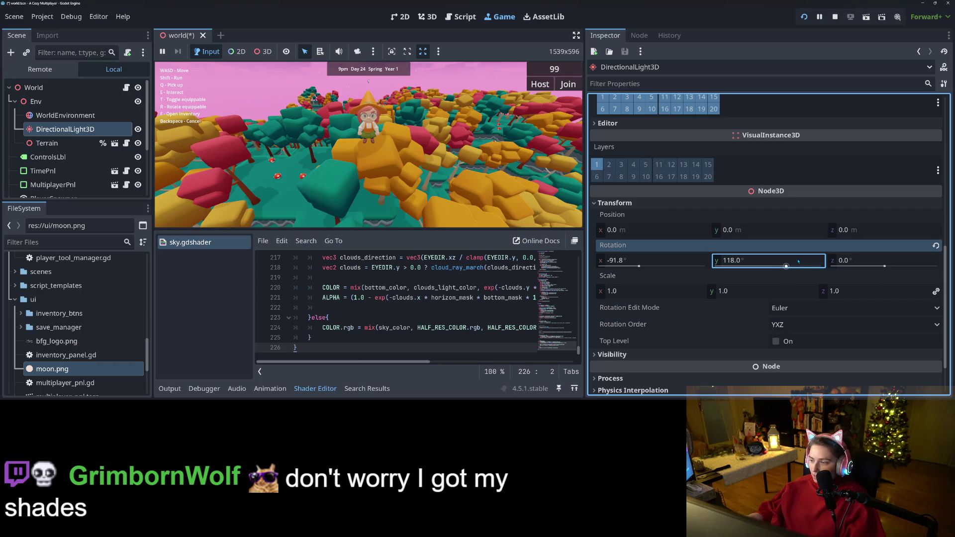
left_click(811, 262)
type("0")
key("Return")
left_click(887, 268)
left_click_drag(888, 266, 890, 267)
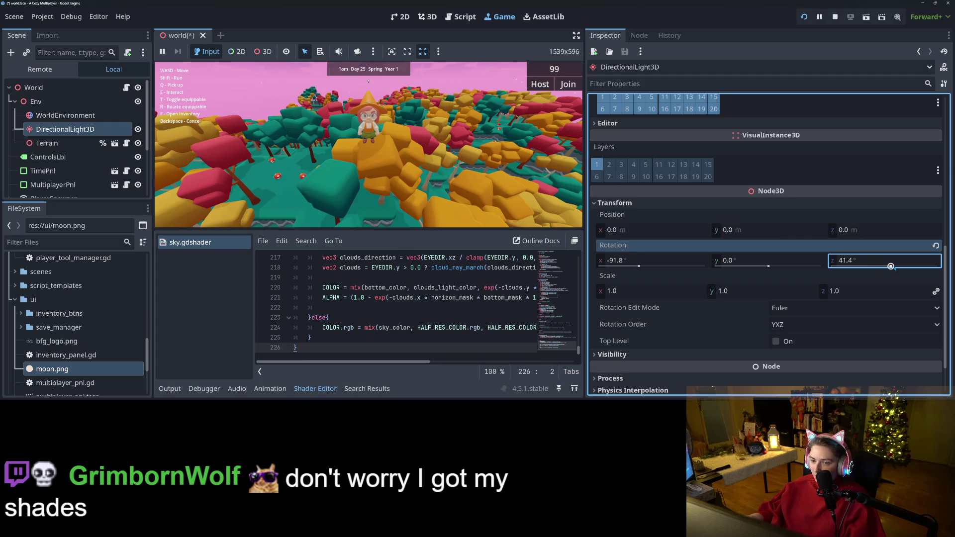
left_click(916, 264)
type("0")
key("Return")
- Drag the light's Y rotation to about -133° and its X rotation to -106.8°
left_click_drag(769, 266, 765, 267)
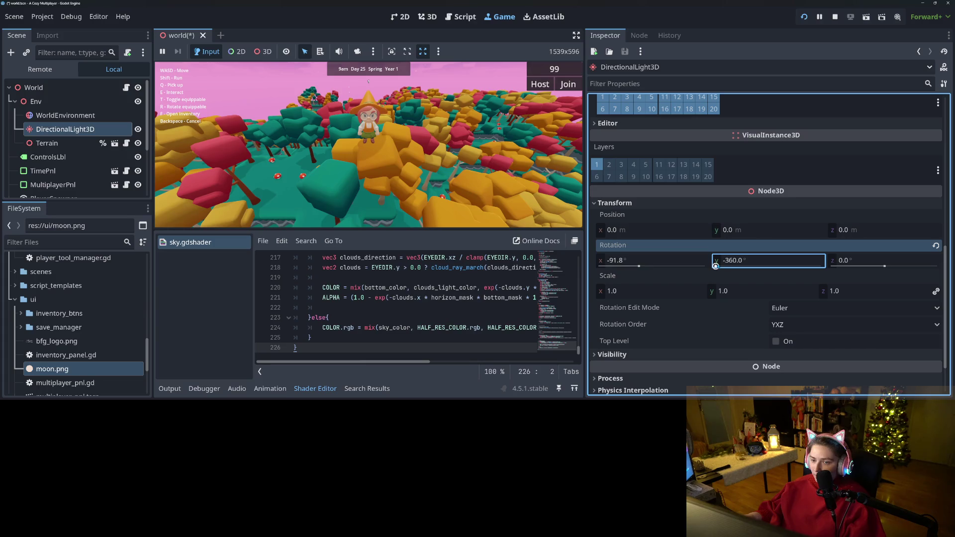
left_click_drag(716, 266, 749, 266)
left_click(639, 266)
left_click_drag(639, 266, 637, 267)
left_click(755, 269)
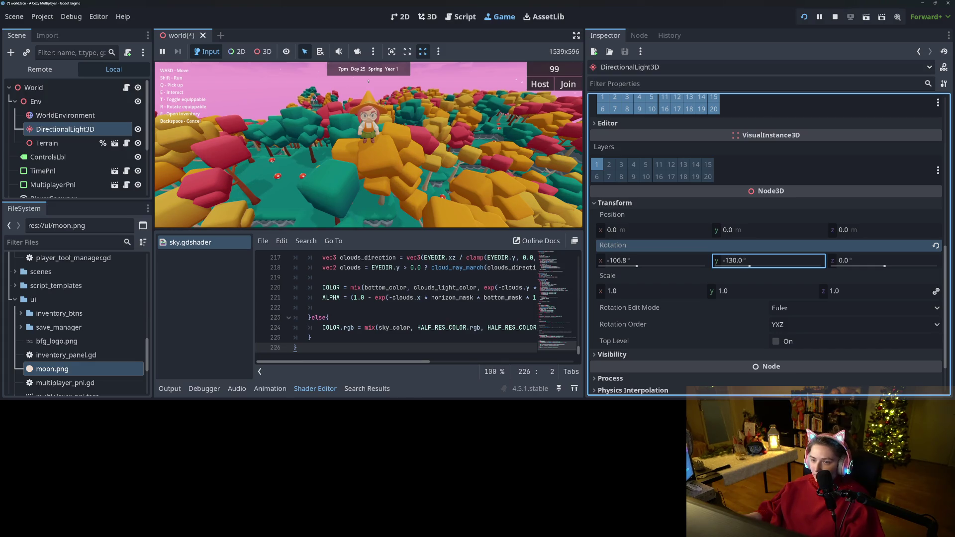
- Return to the game and walk the character through the forest under the -135° sun
left_click(369, 150)
scroll(368, 81, "up", 3)
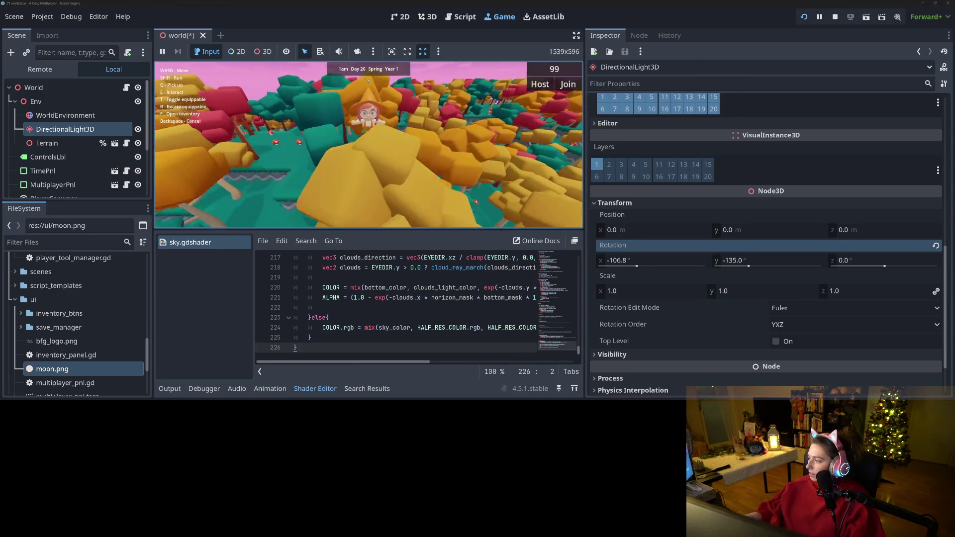
scroll(368, 81, "up", 3)
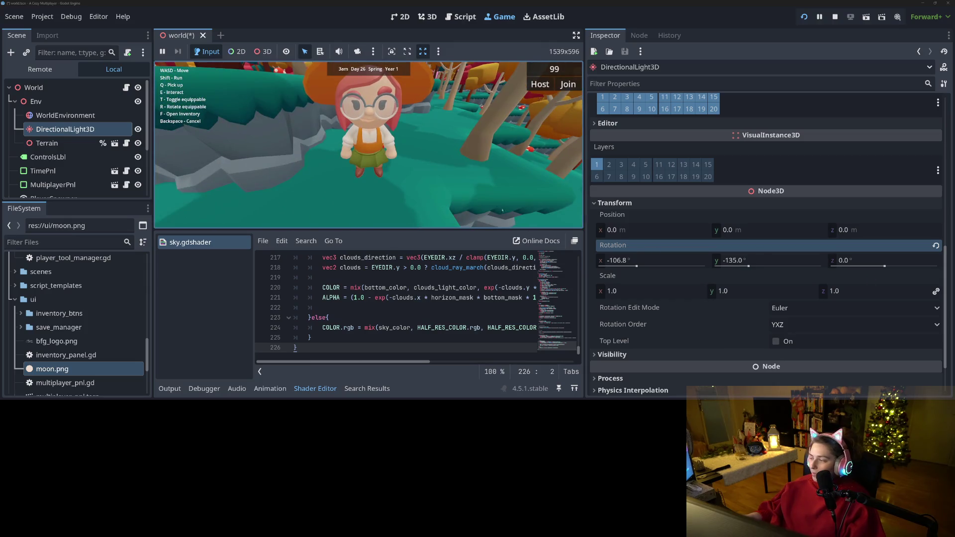
key("s")
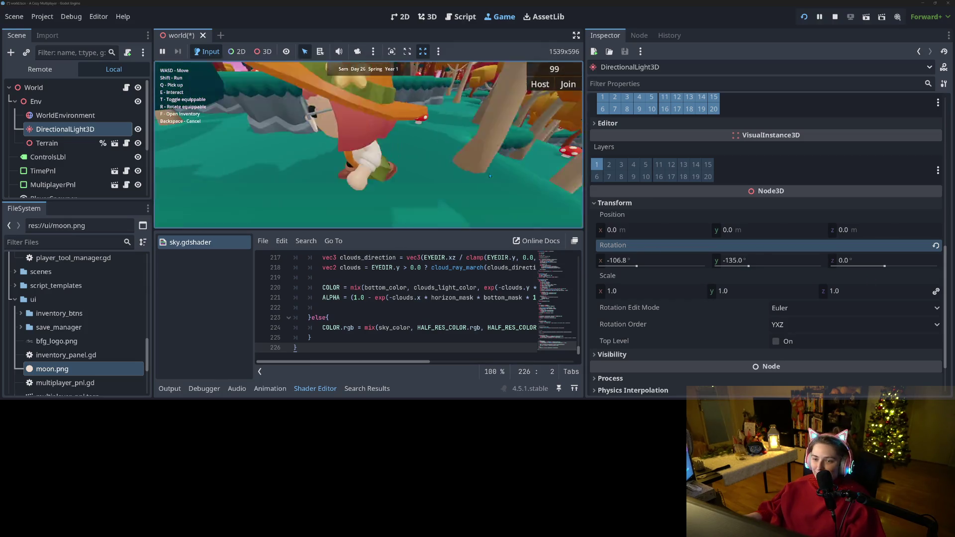
scroll(490, 176, "down", 3)
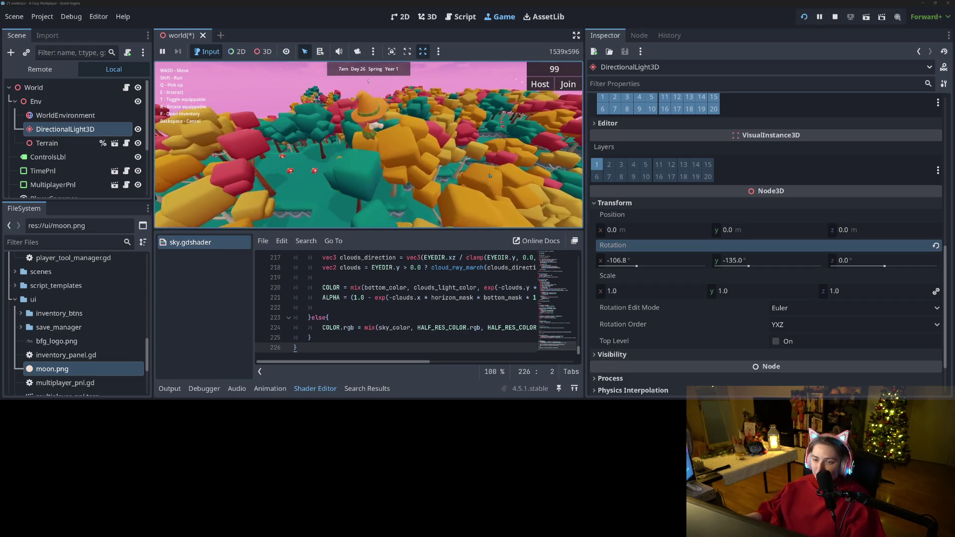
key("s")
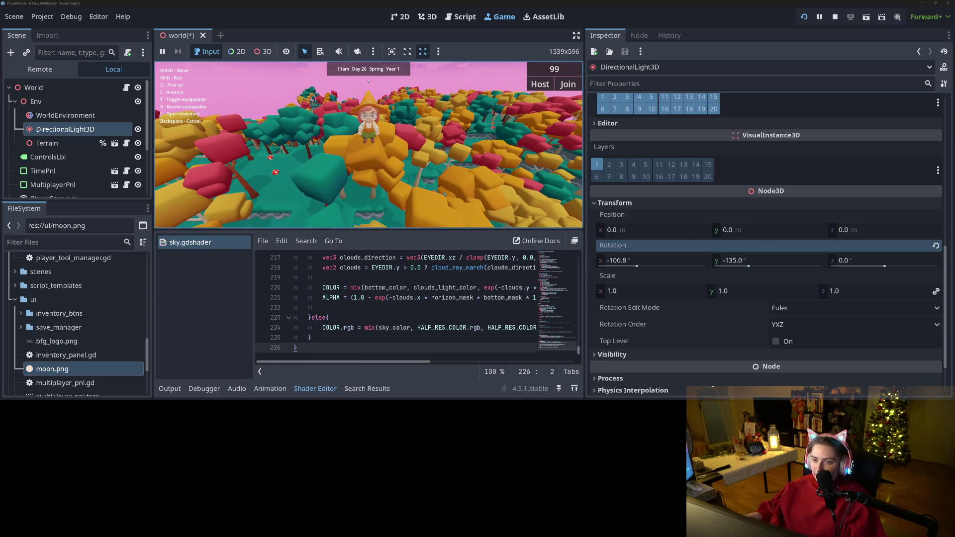
- Hide the shader editor and scroll the Inspector back up to the Light section
left_click(315, 388)
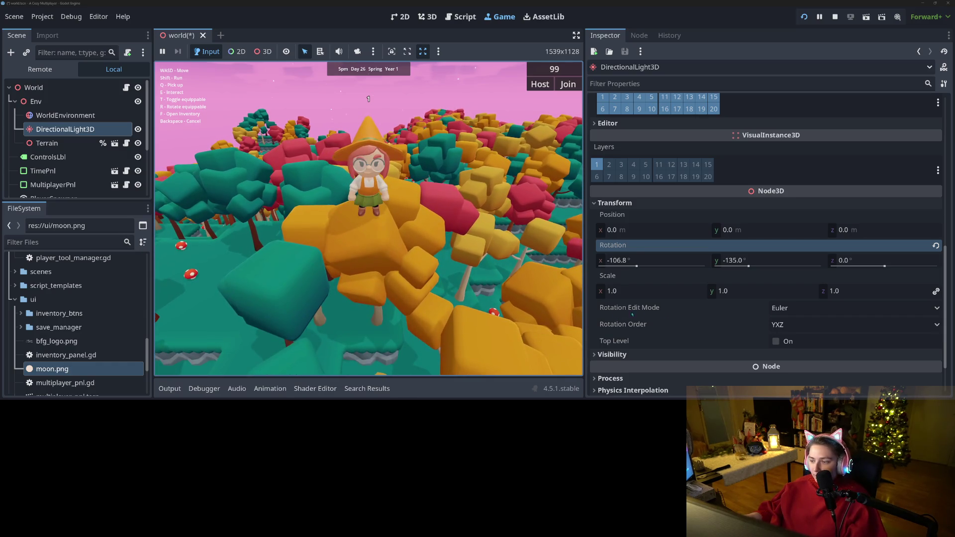
scroll(688, 332, "up", 5)
scroll(687, 331, "up", 7)
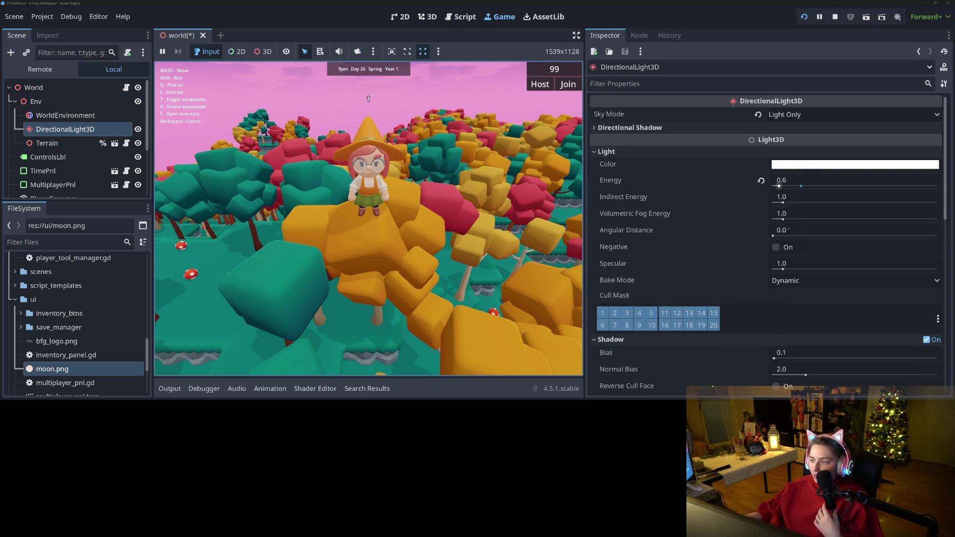
- Lower the sun light's Energy through 0.4 and 0.2 down to 0.0
left_click(806, 180)
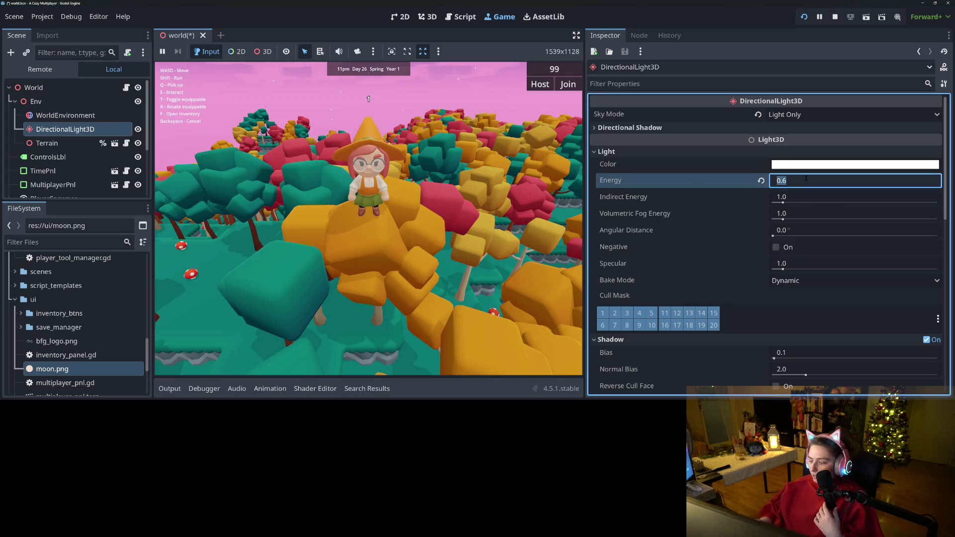
type("4")
key("Return")
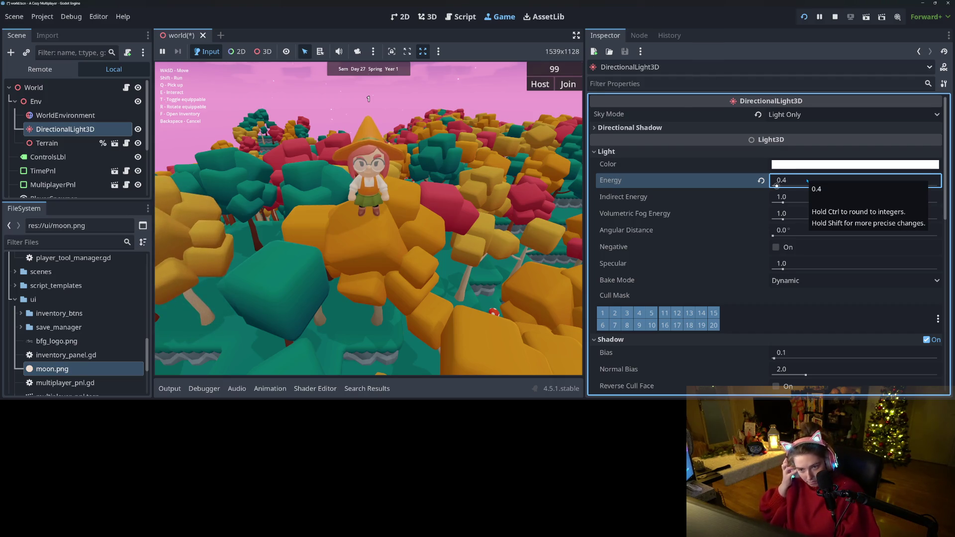
left_click(807, 180)
type(".2")
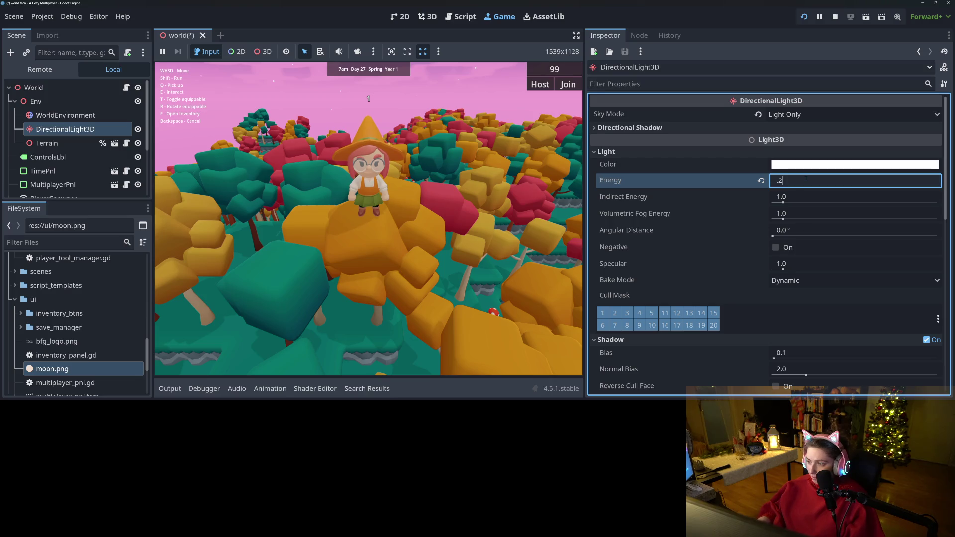
key("Return")
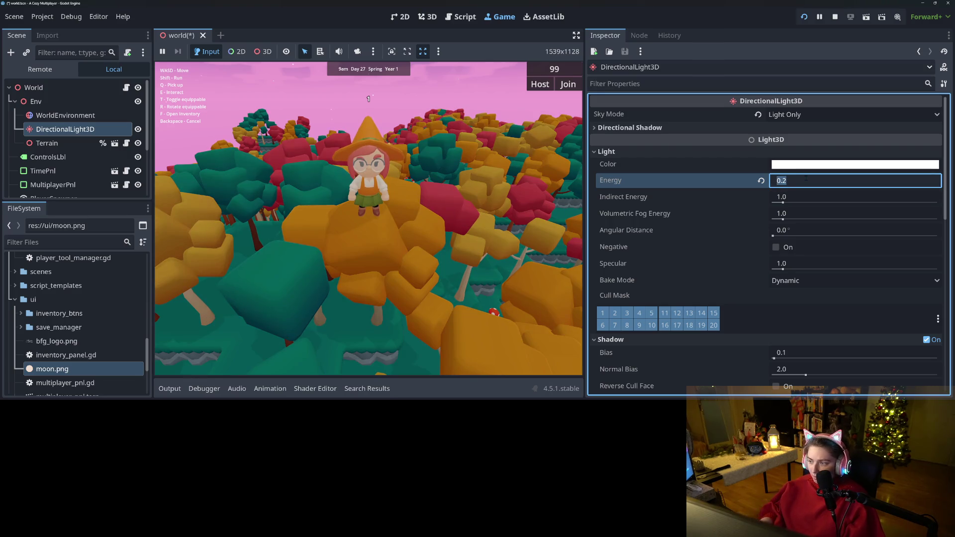
type("0")
key("Return")
- Walk the character through the dimmer forest under the pink sky, then save the world scene
left_click(369, 219)
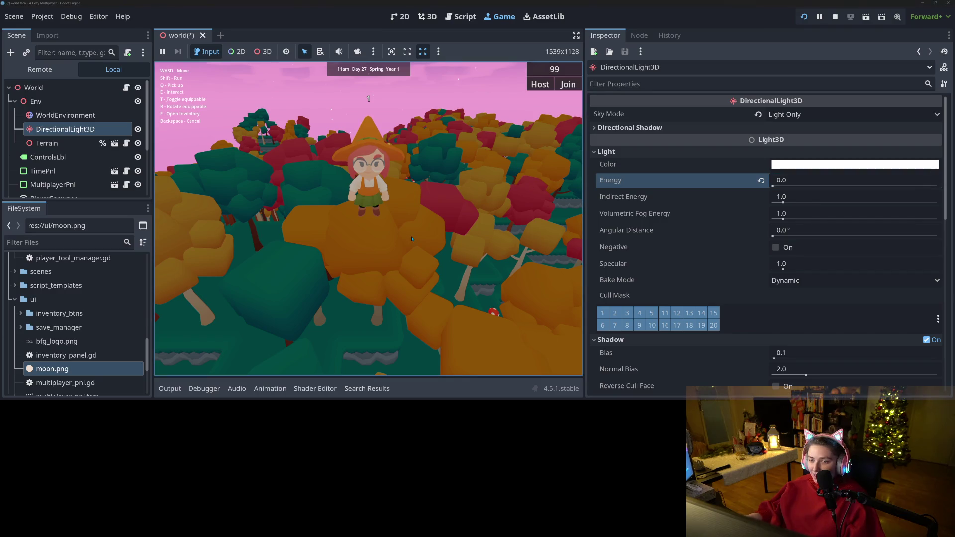
key("w")
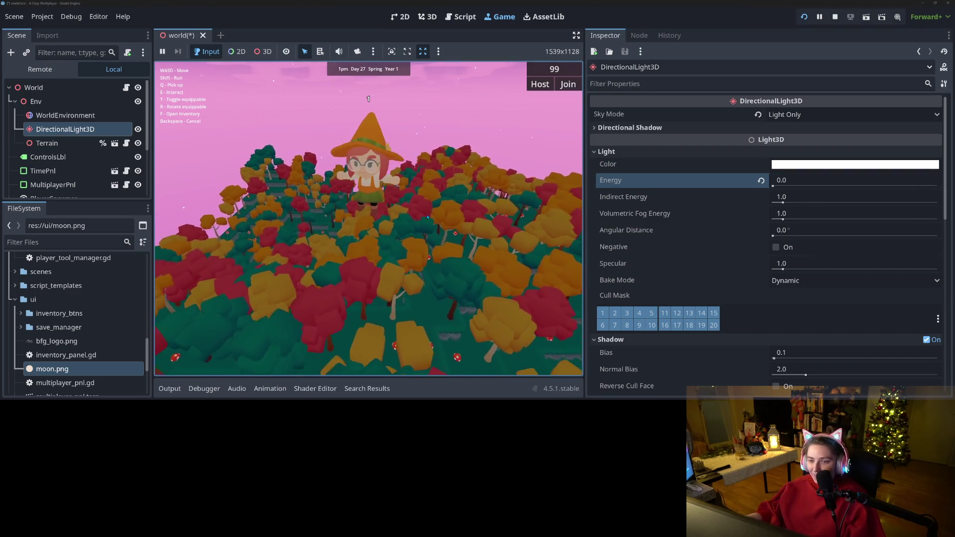
key("w")
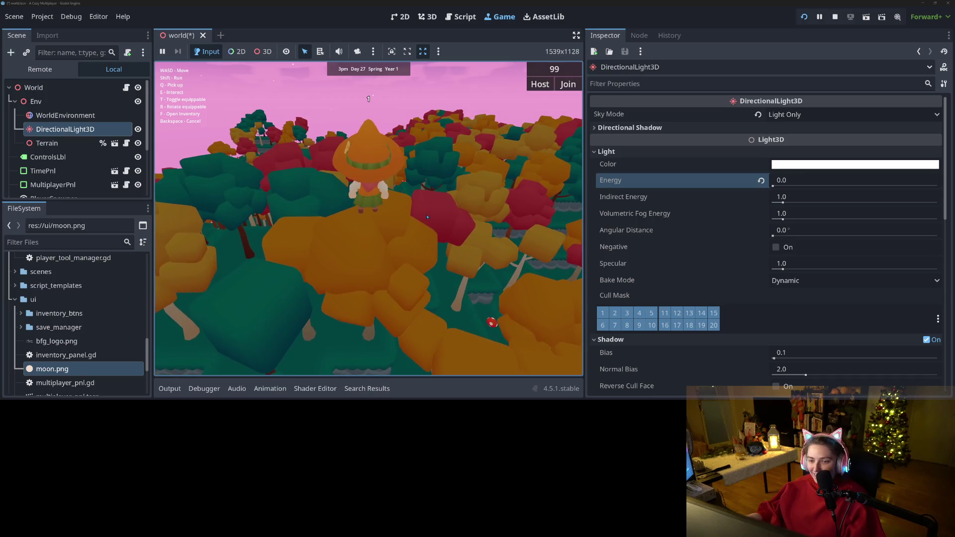
key("w")
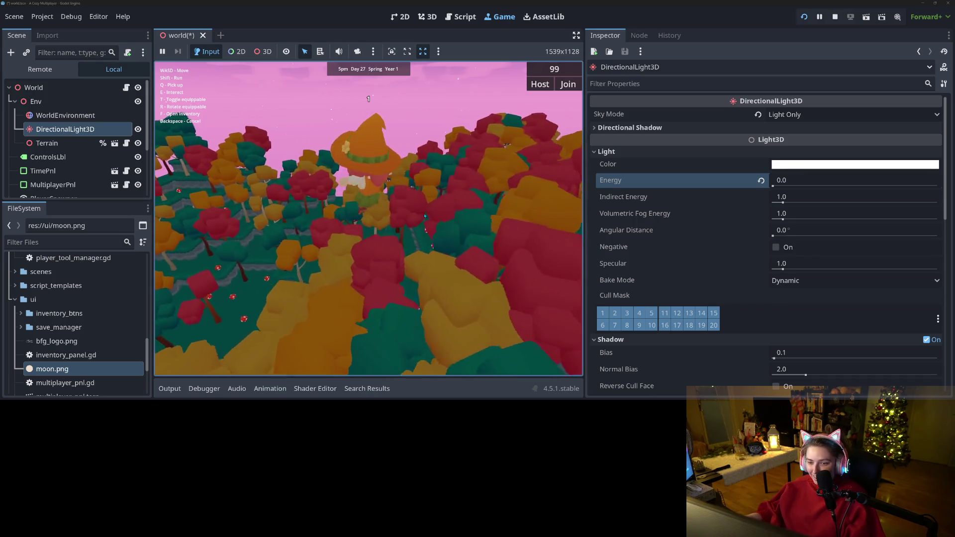
key("s")
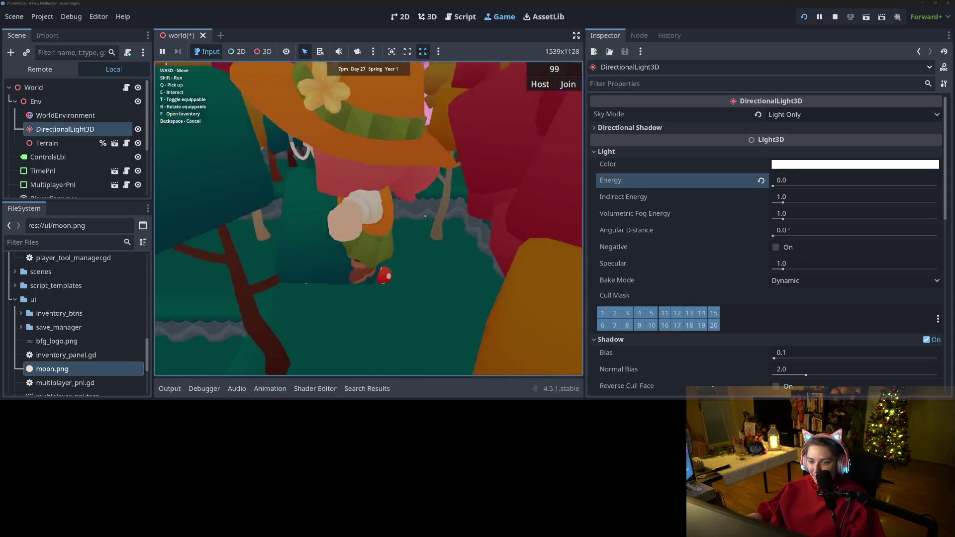
key("s")
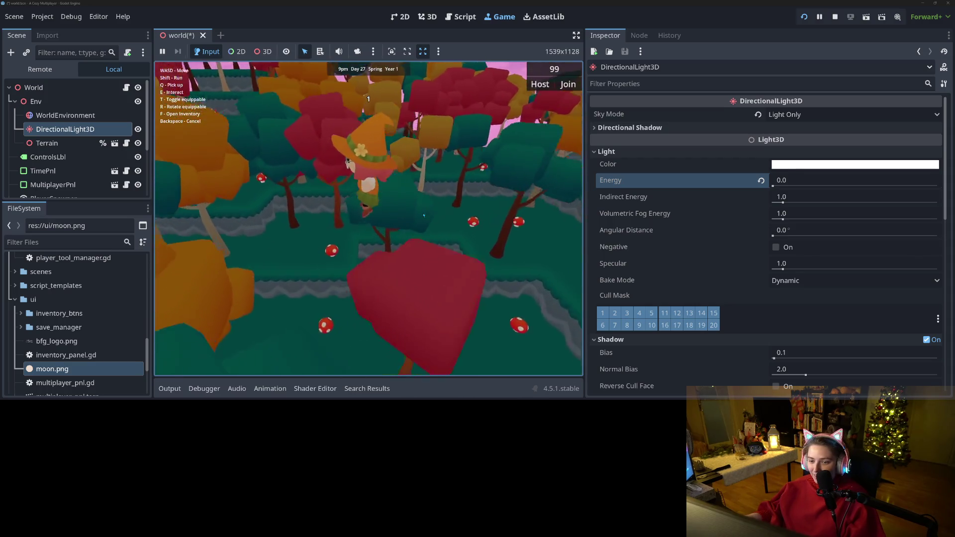
key("s")
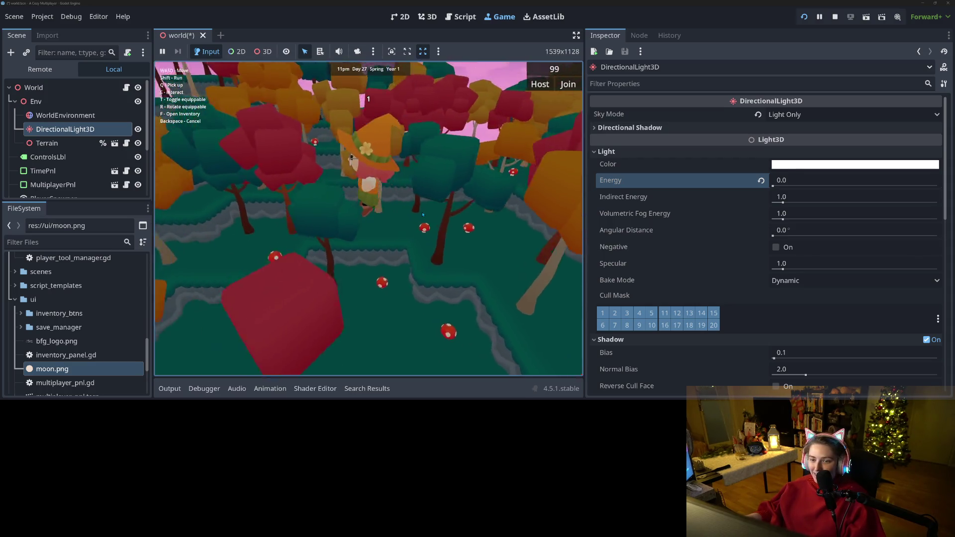
key("s")
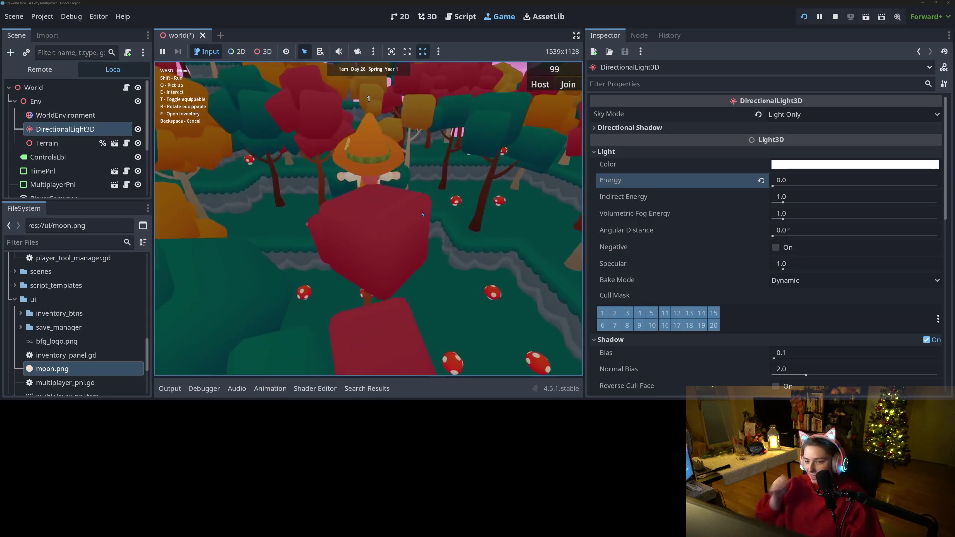
key("s")
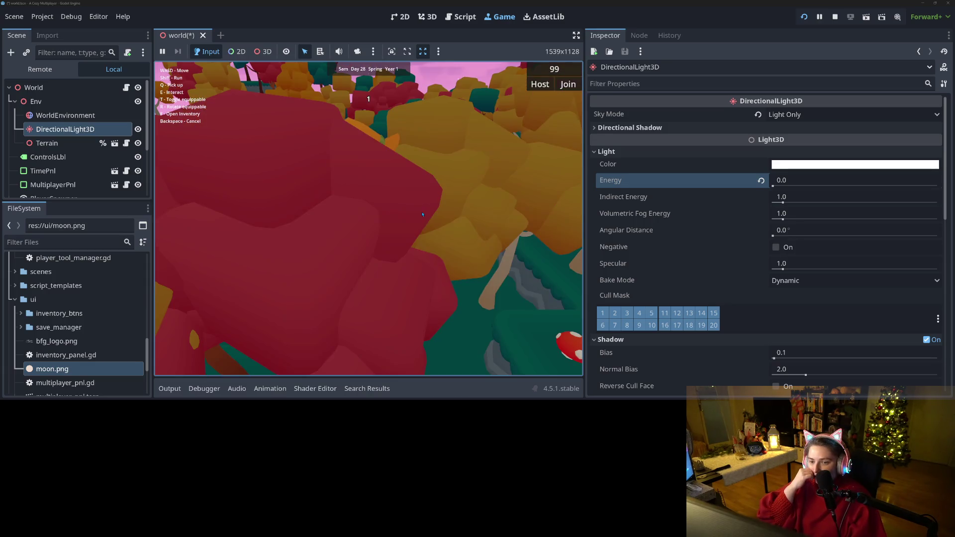
key("s")
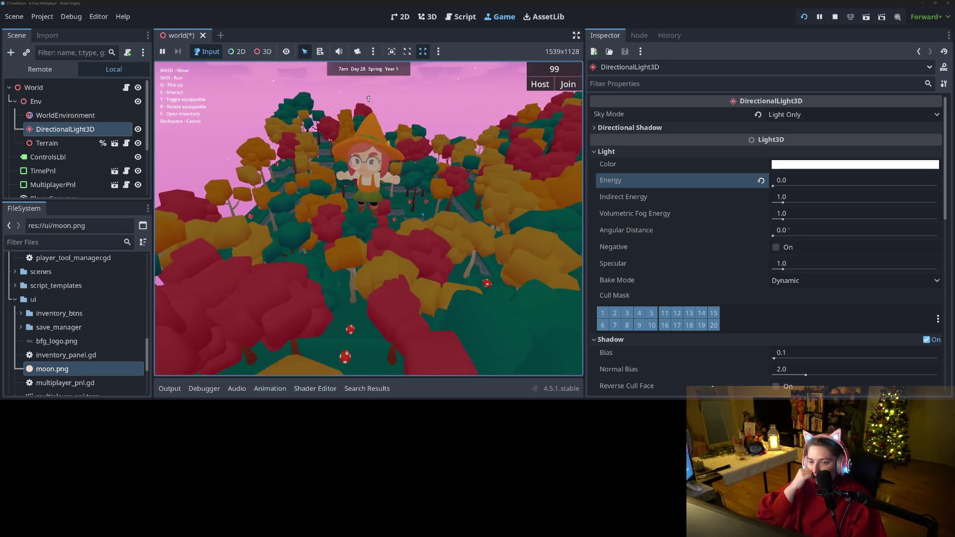
key("w")
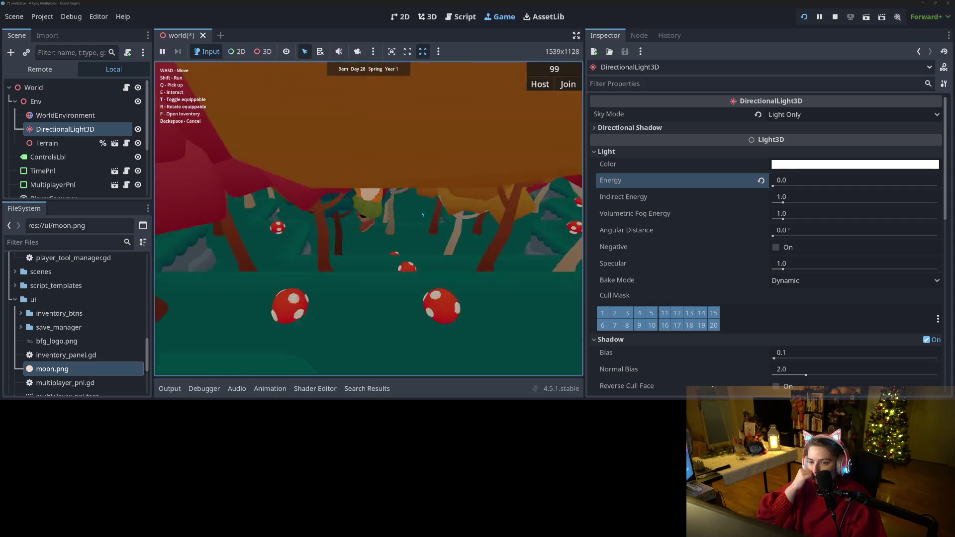
key("w")
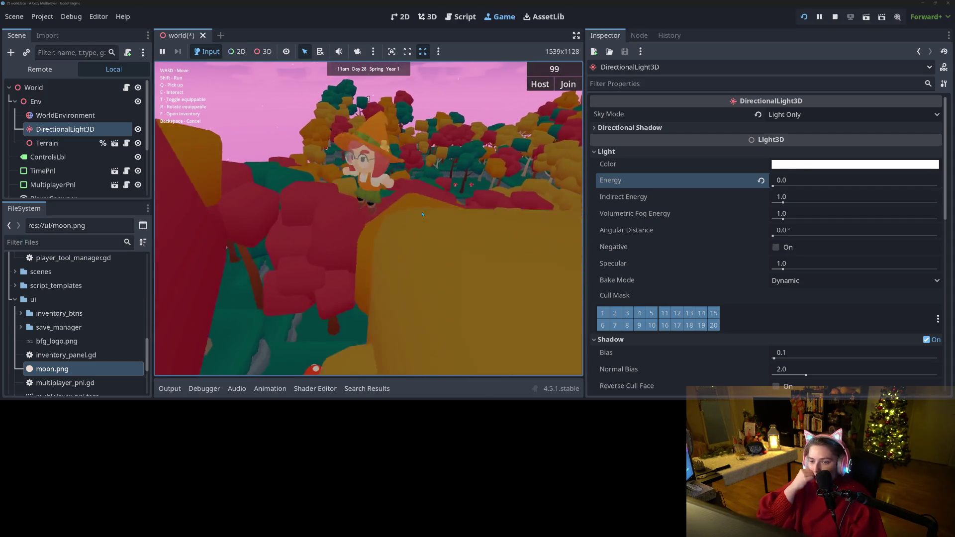
key("s")
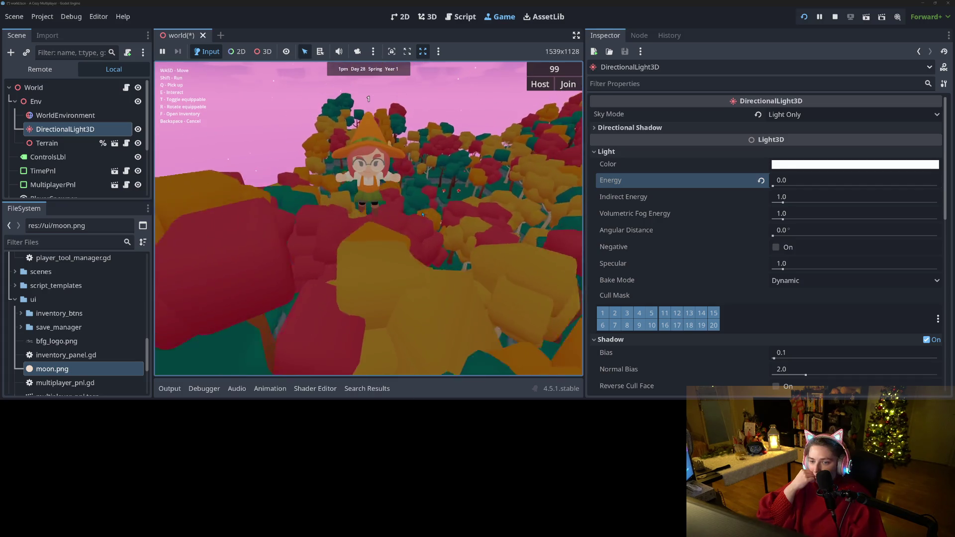
key("w")
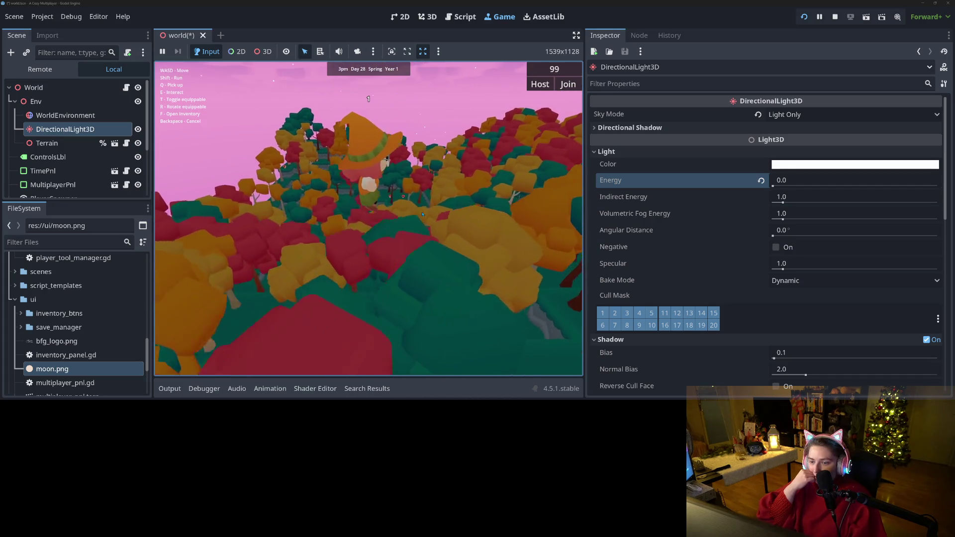
key("s")
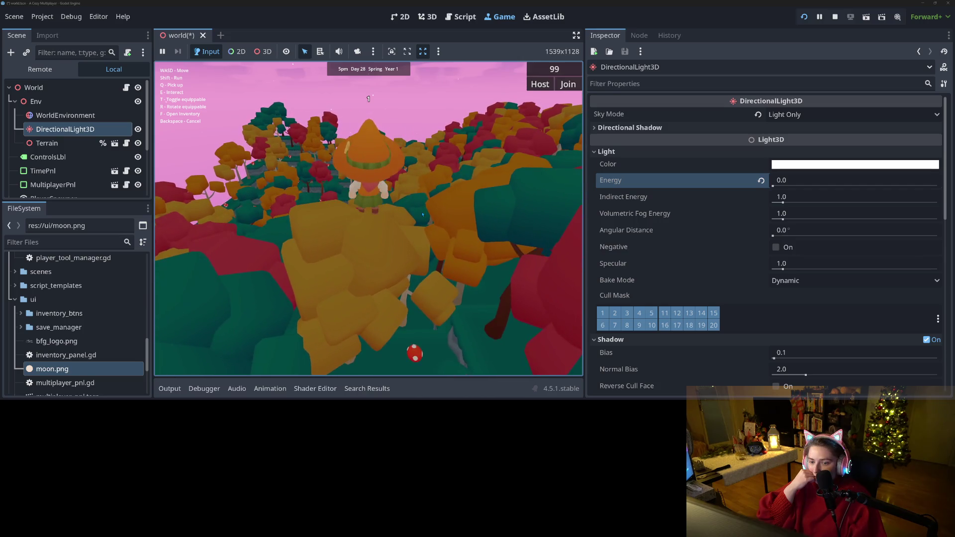
key("s")
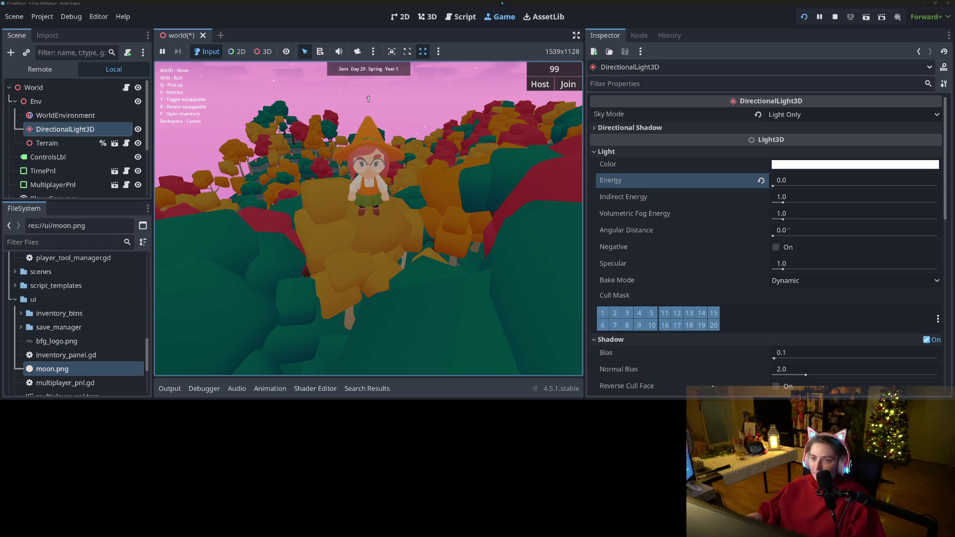
key("ctrl+s")
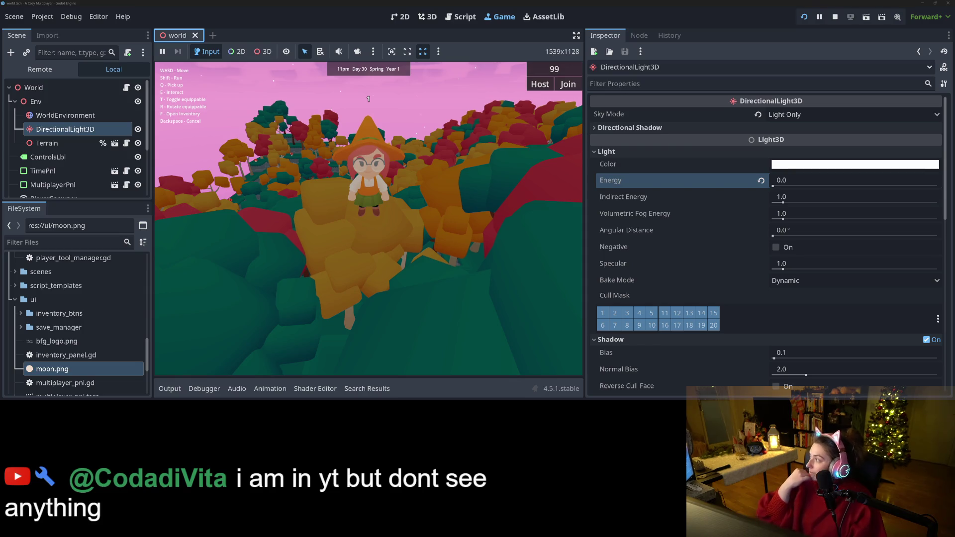
left_click(359, 197)
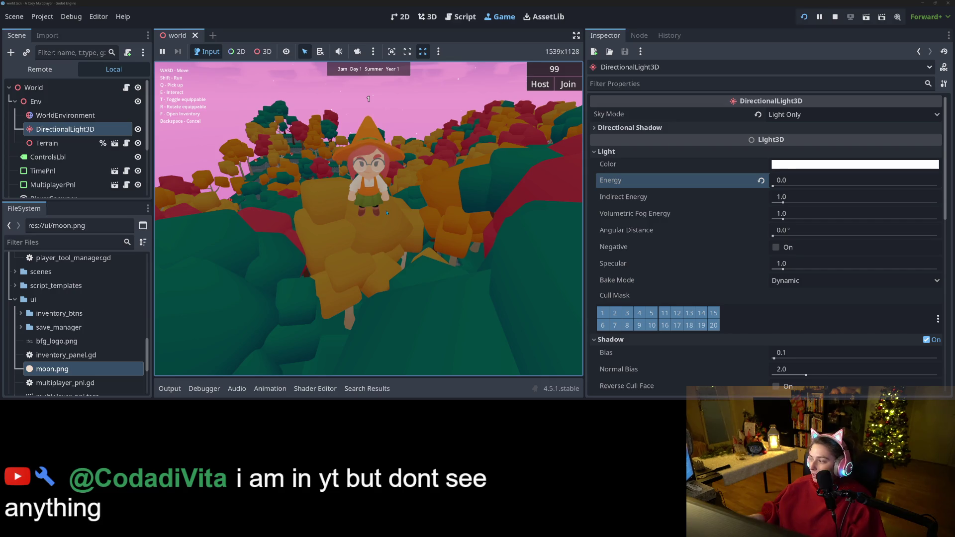
key("w")
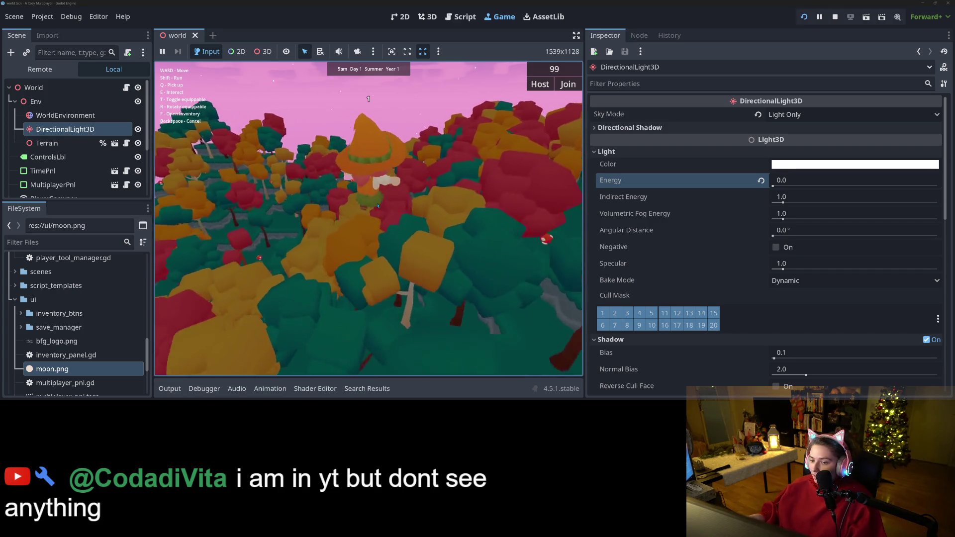
key("d")
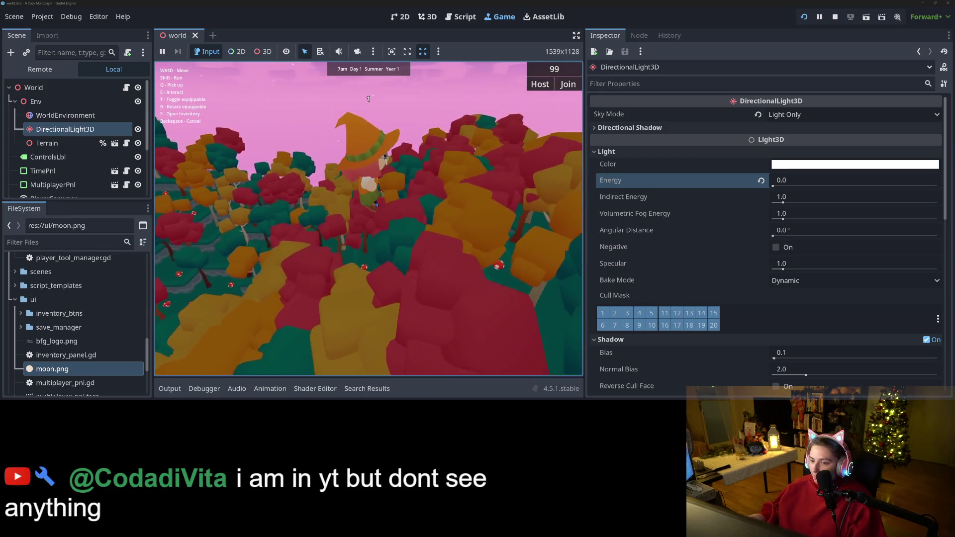
key("w")
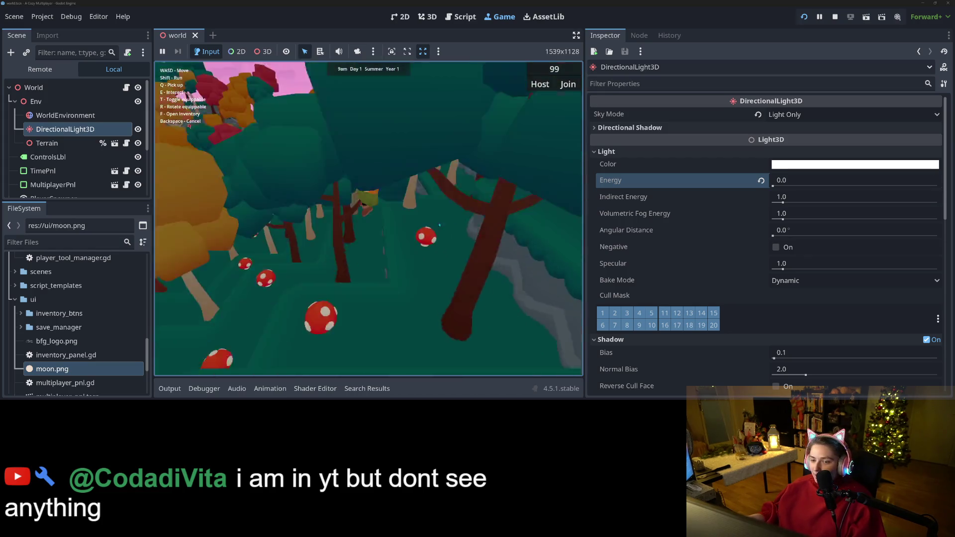
key("s")
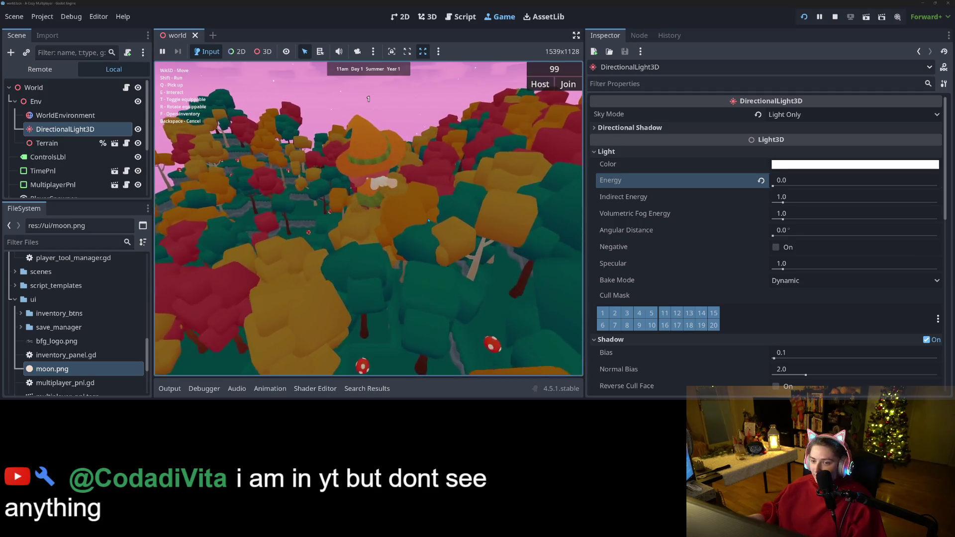
key("s")
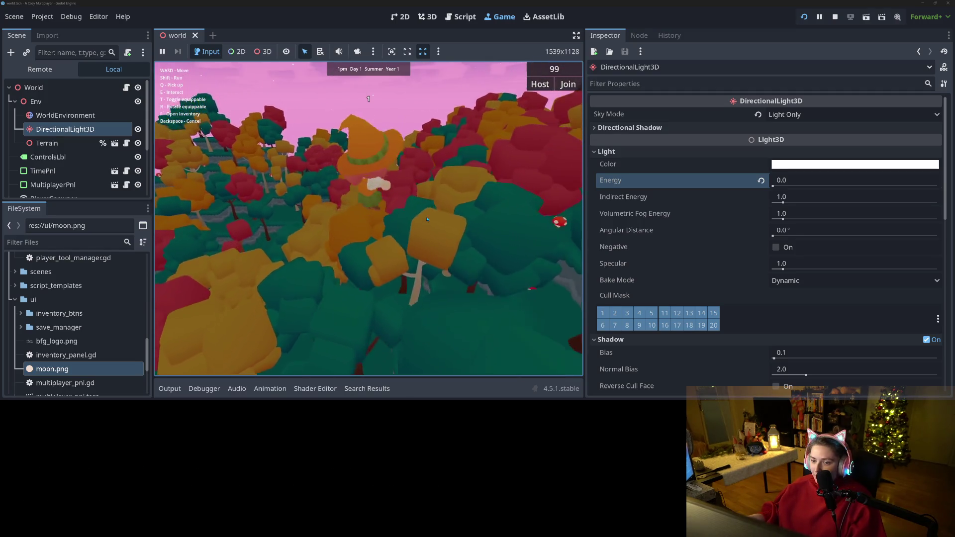
key("s")
key("s")
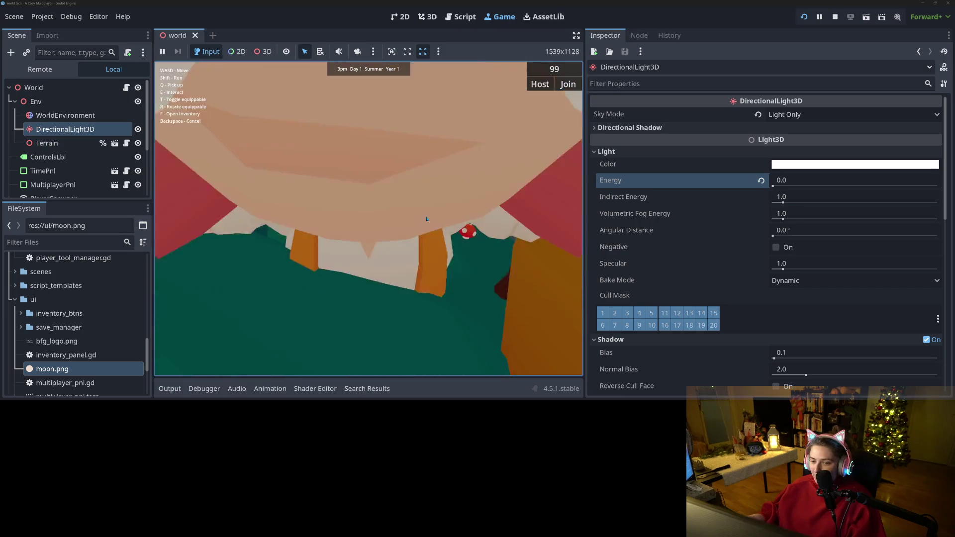
key("s")
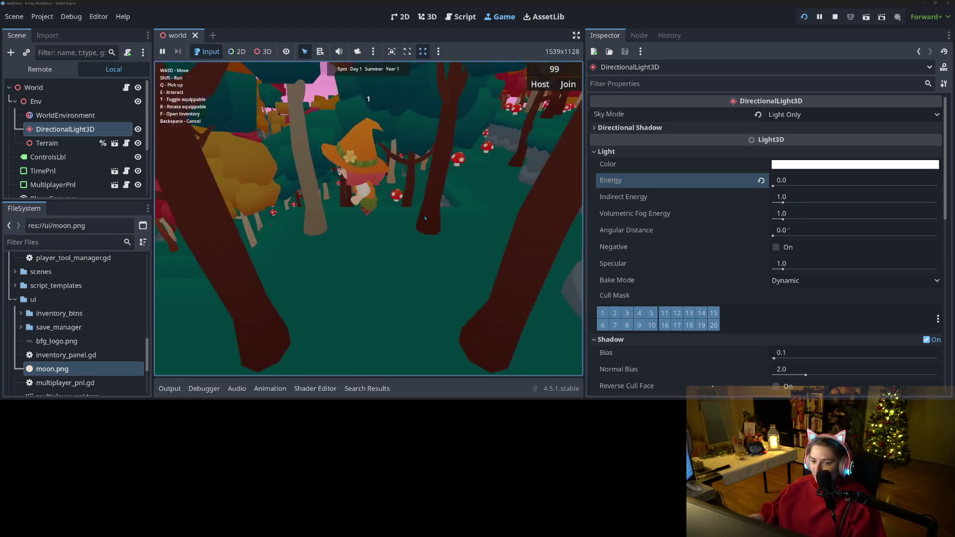
key("s")
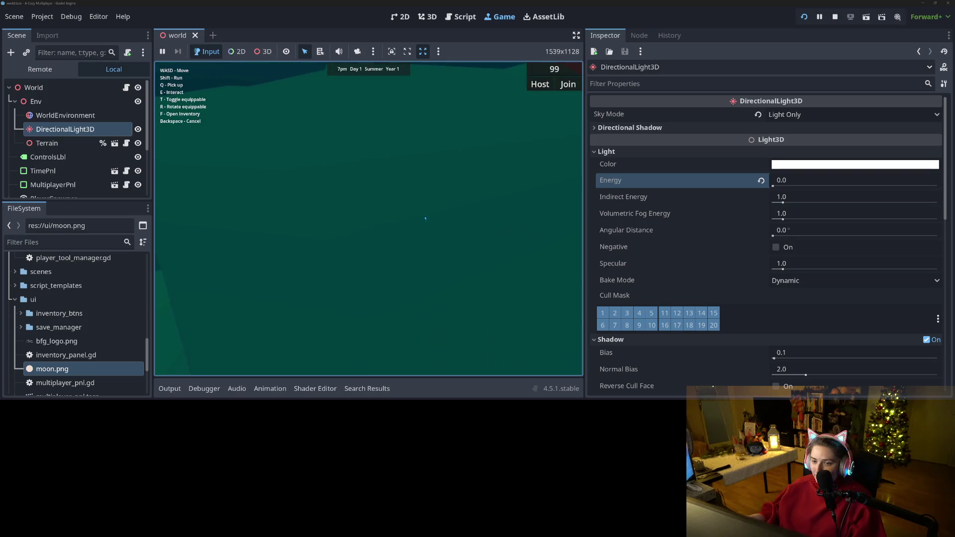
key("s")
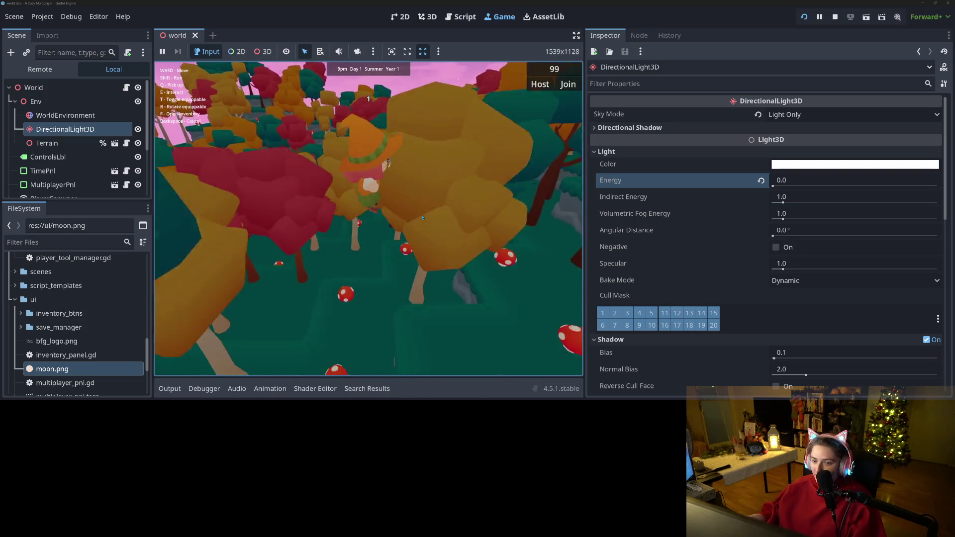
key("s")
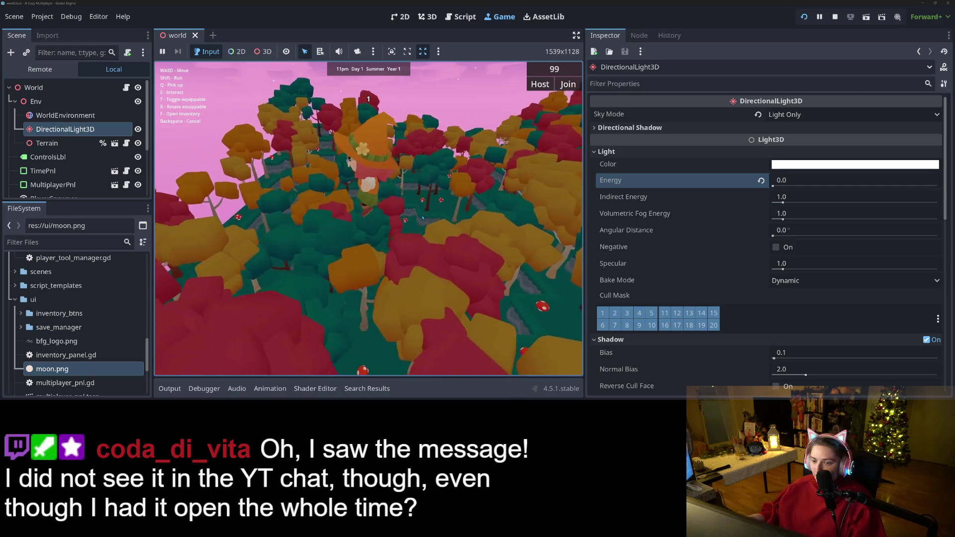
key("s")
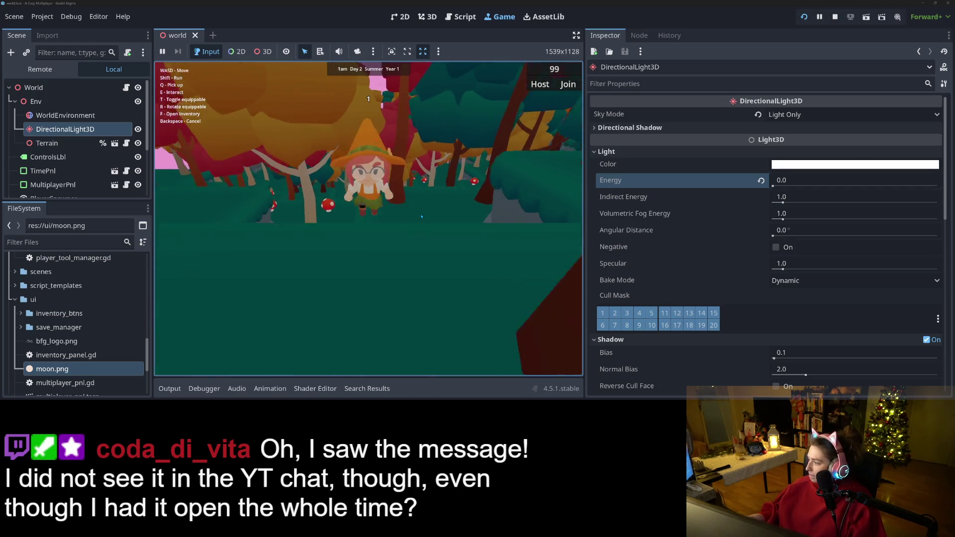
key("w")
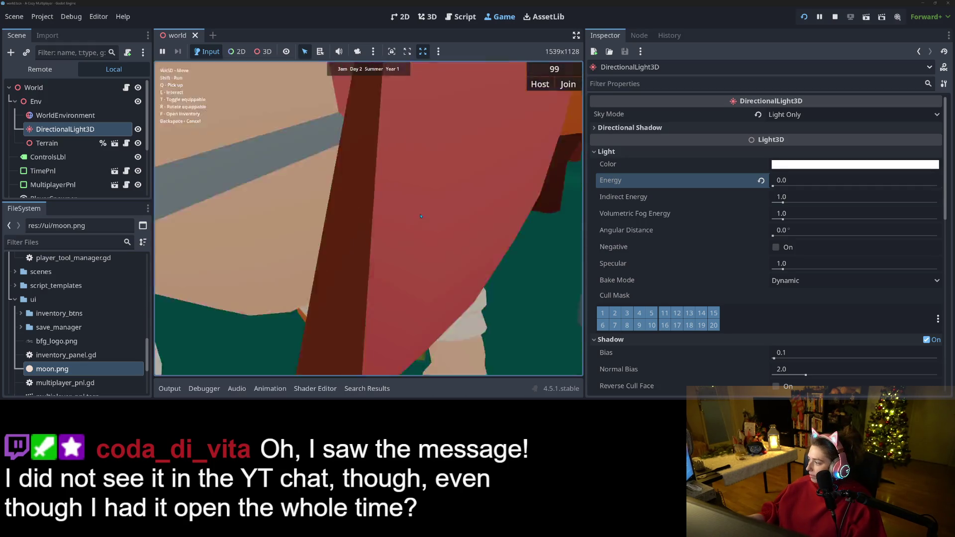
key("w")
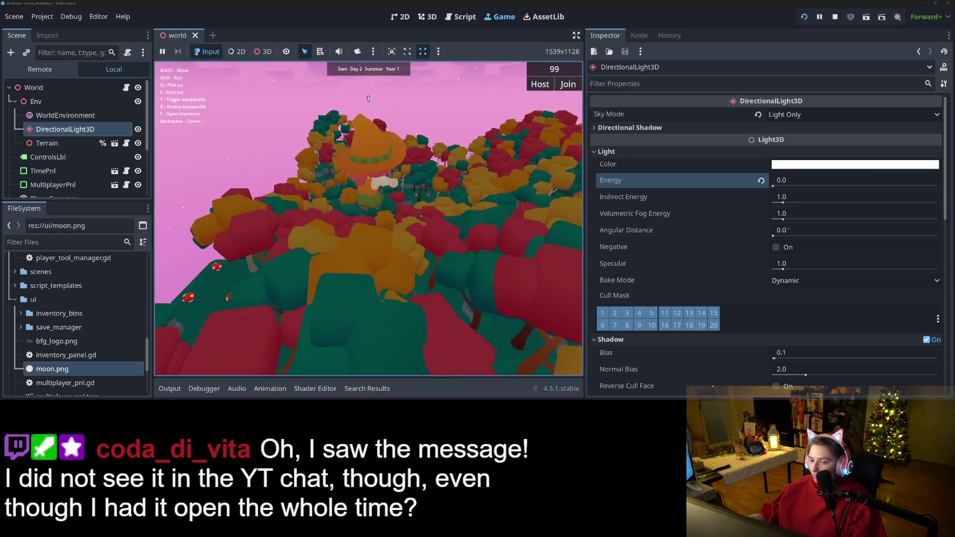
key("s")
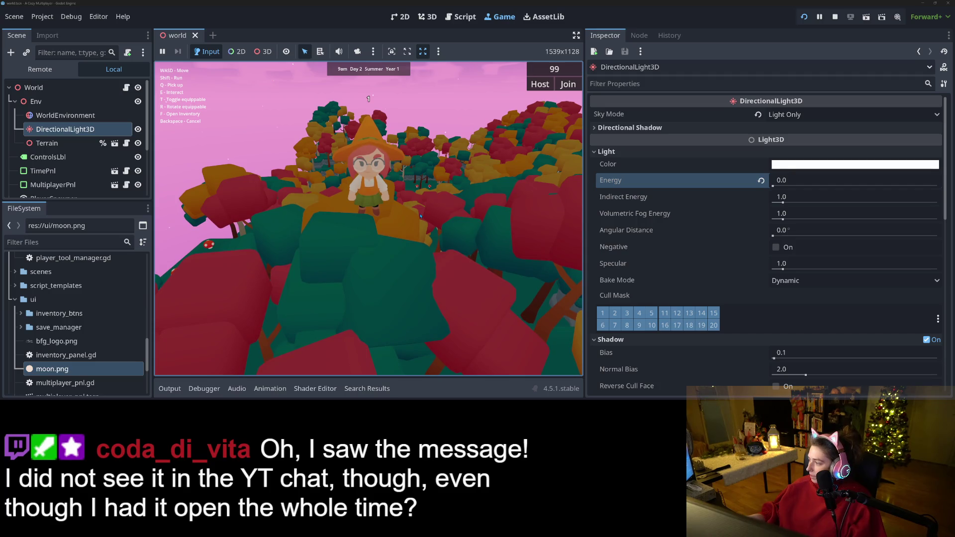
key("s")
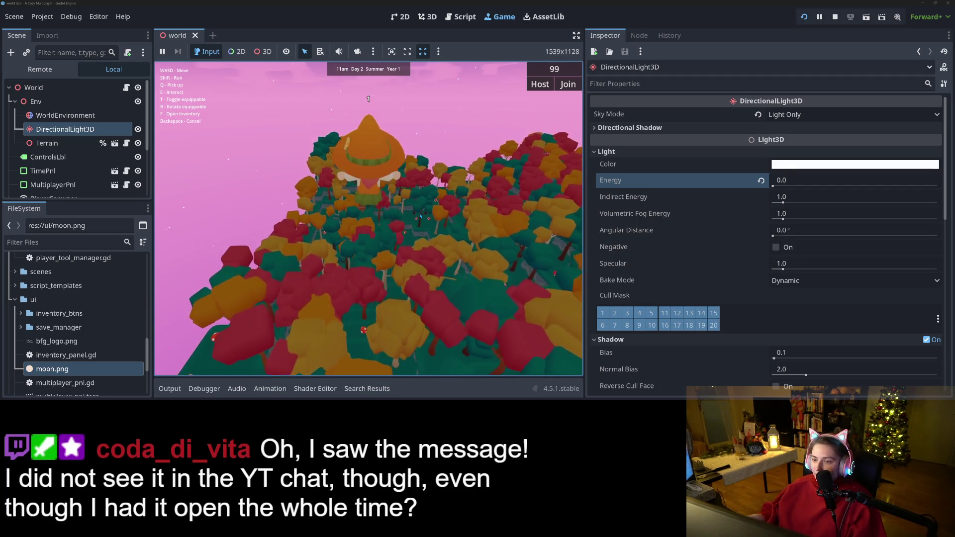
key("s")
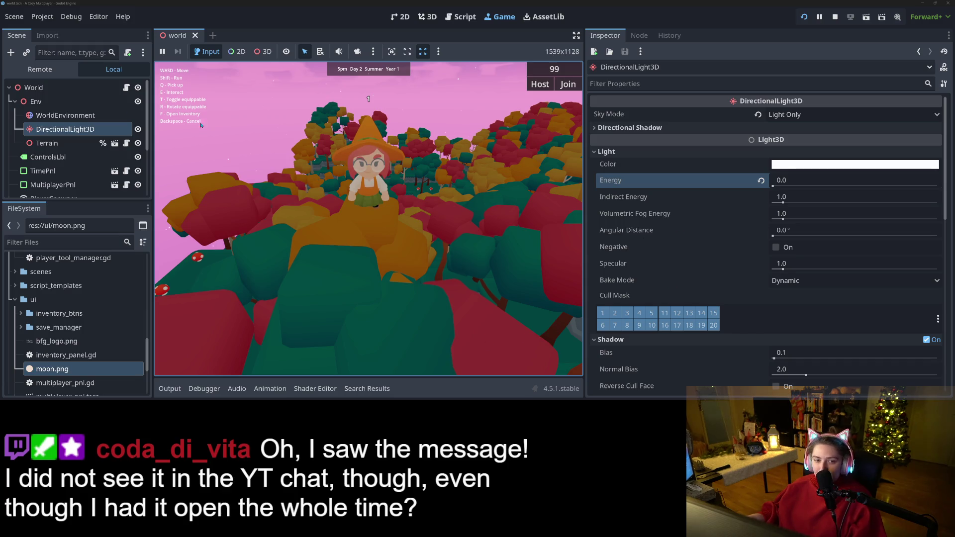
- Select WorldEnvironment and set the sky's top colour to a deep magenta
left_click(36, 115)
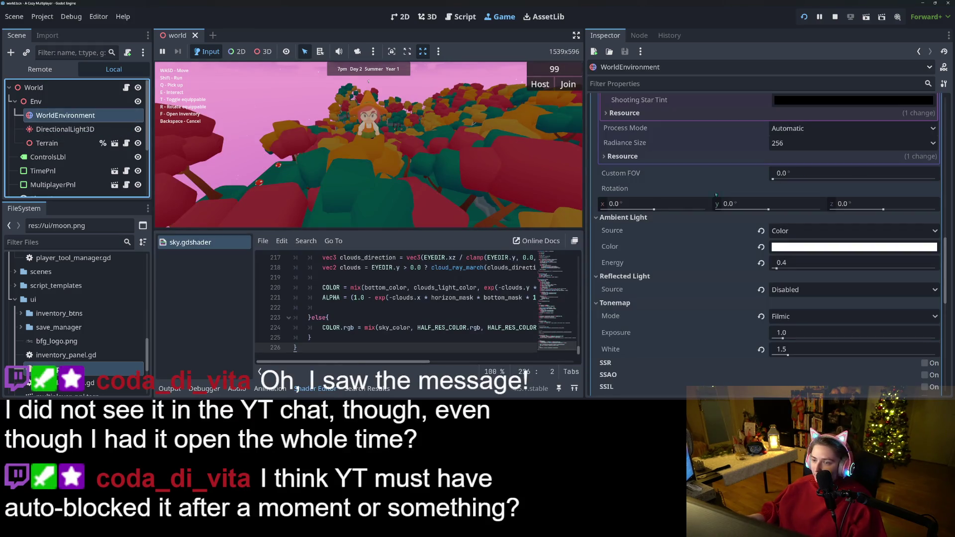
scroll(716, 194, "up", 10)
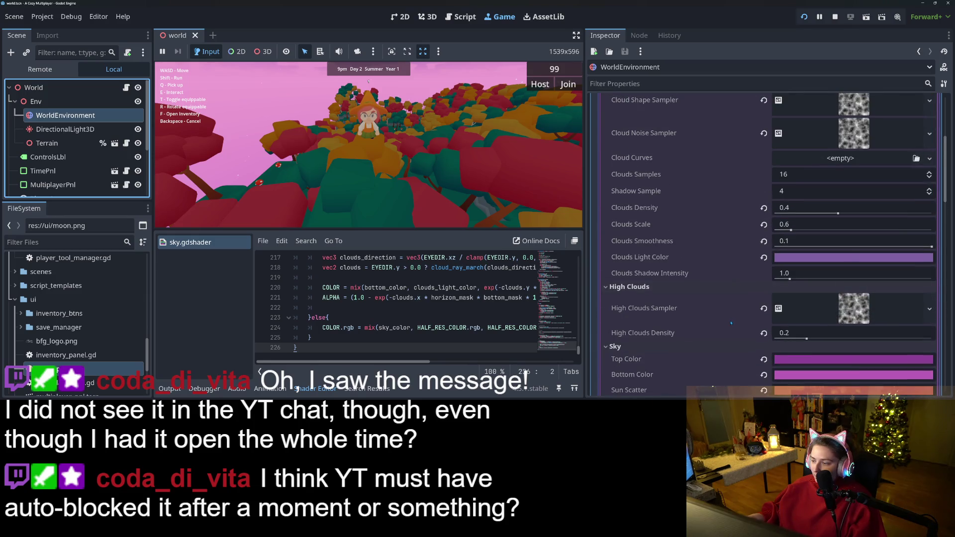
scroll(731, 323, "down", 5)
left_click(794, 248)
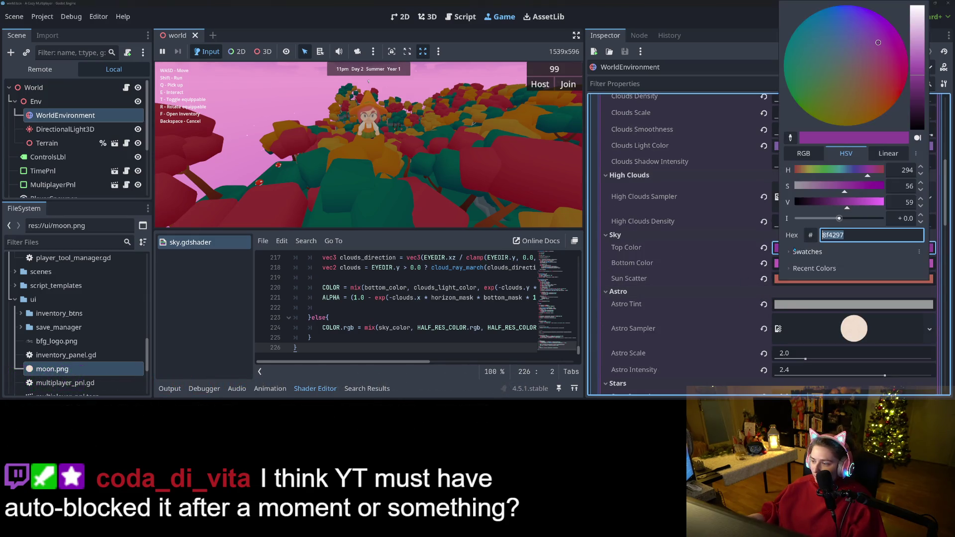
left_click(890, 65)
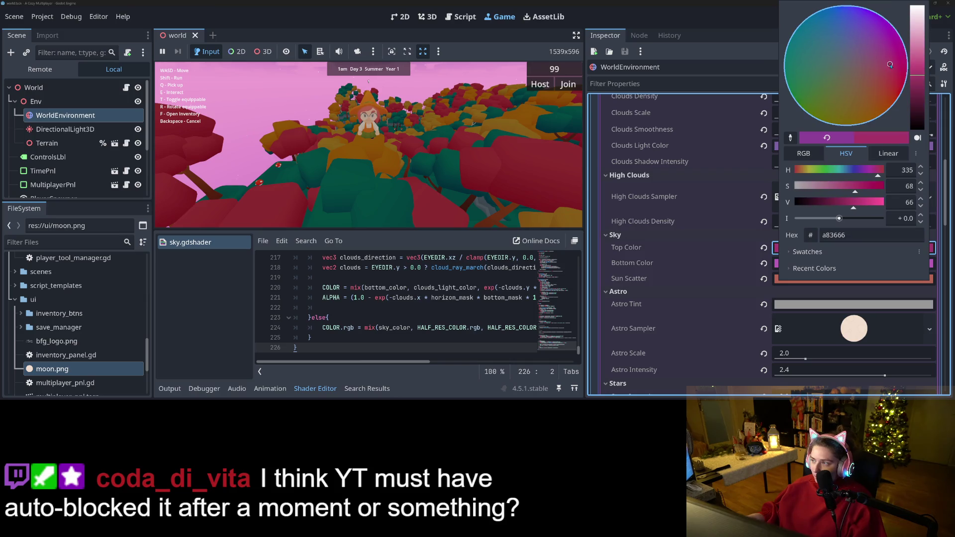
left_click(664, 268)
- Set the sky's bottom colour to orange and hide the shader code to enlarge the game view
left_click(789, 264)
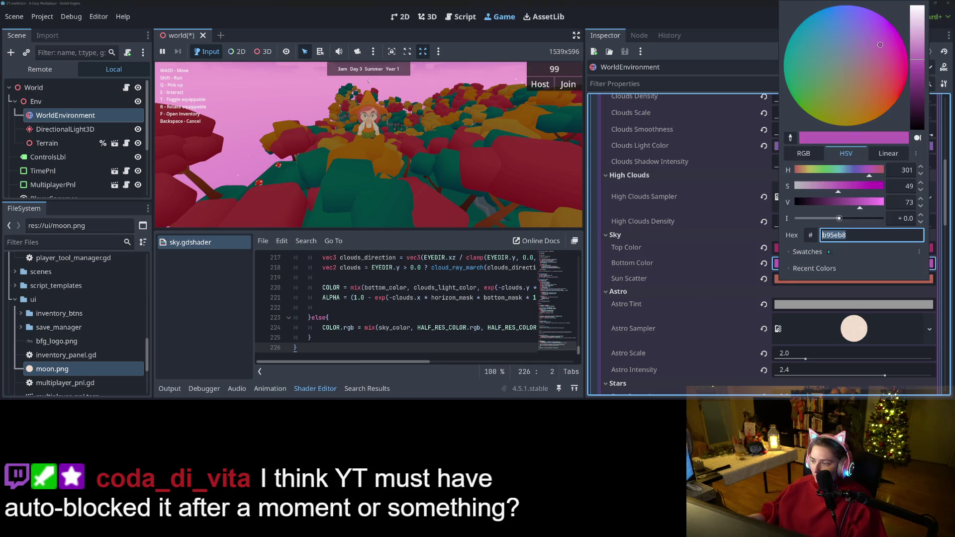
left_click(898, 80)
left_click(710, 250)
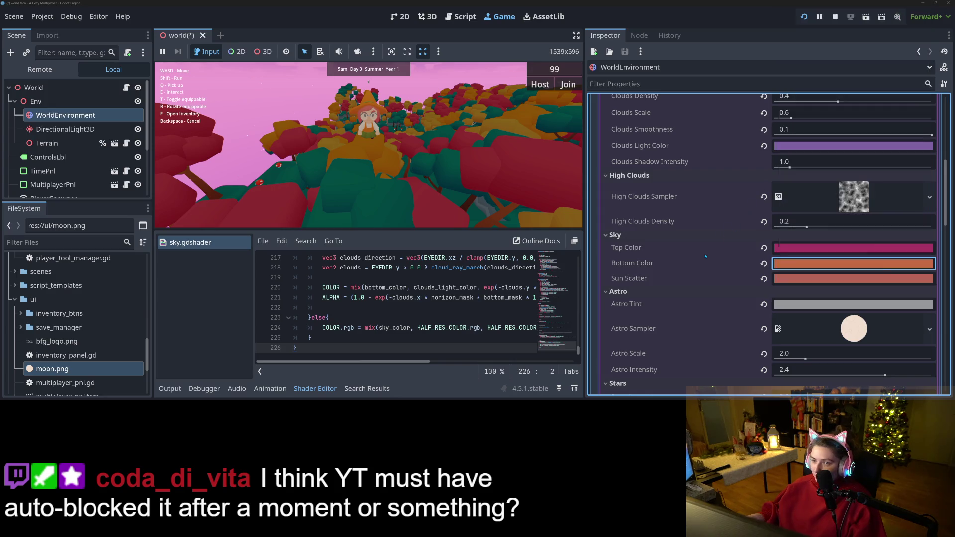
left_click(482, 167)
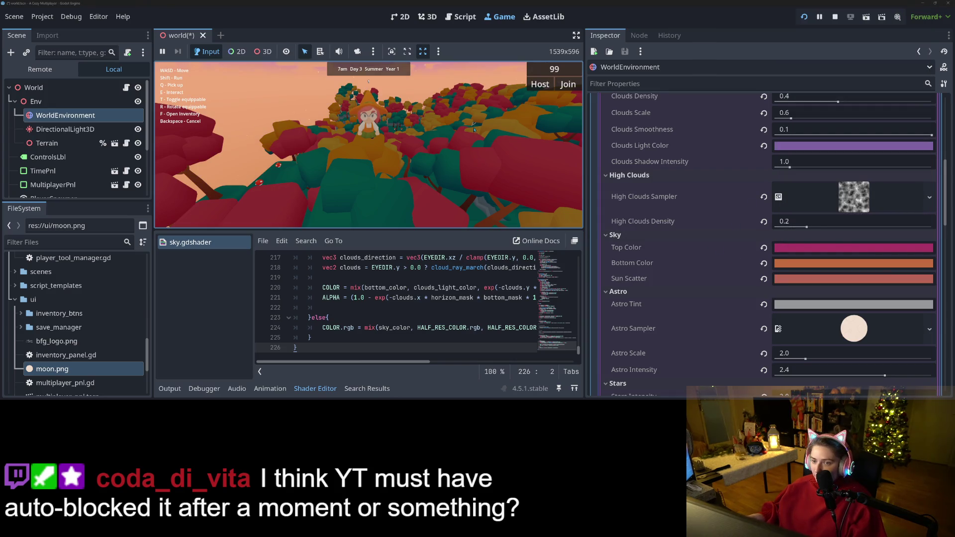
left_click(315, 389)
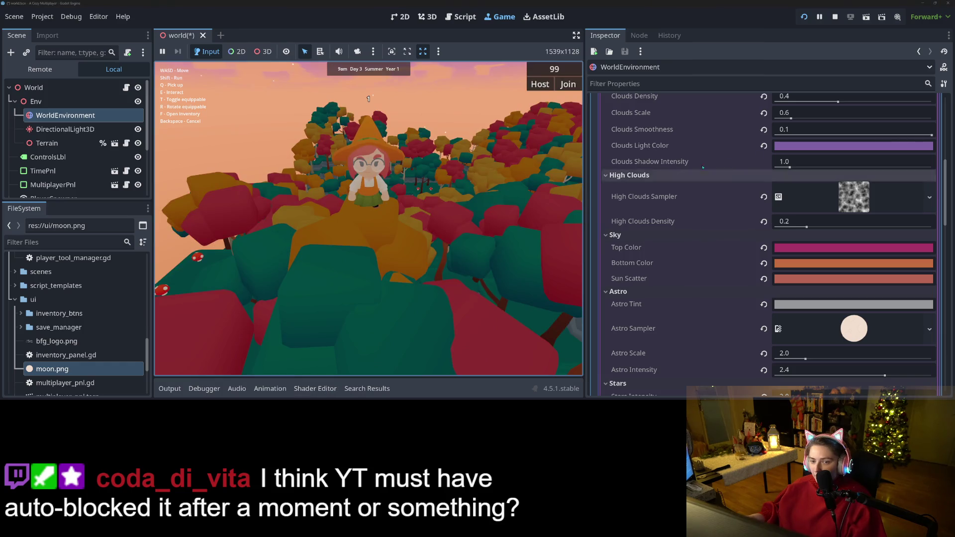
- Change the sky top colour to orange #a24824 and nudge the bottom colour to pinkish red
left_click(838, 253)
left_click(916, 108)
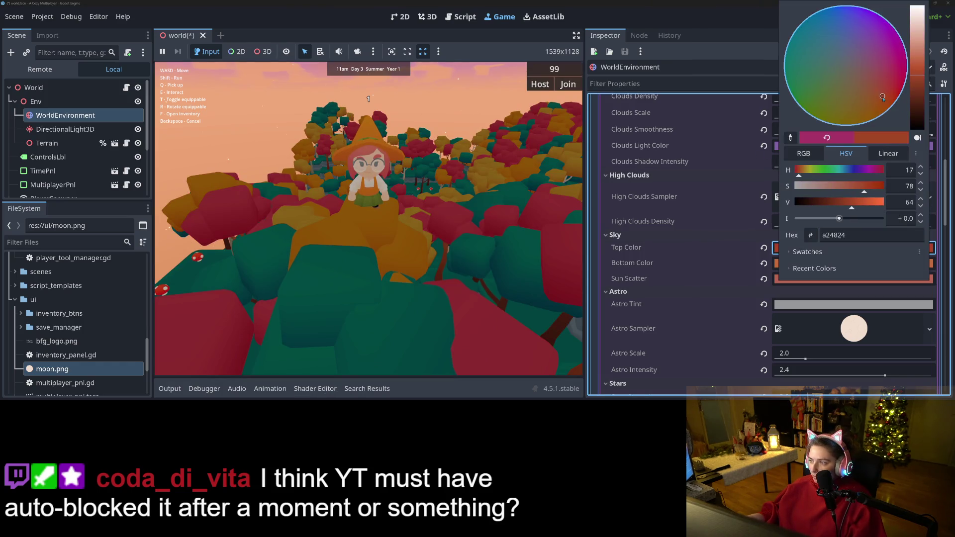
left_click(624, 290)
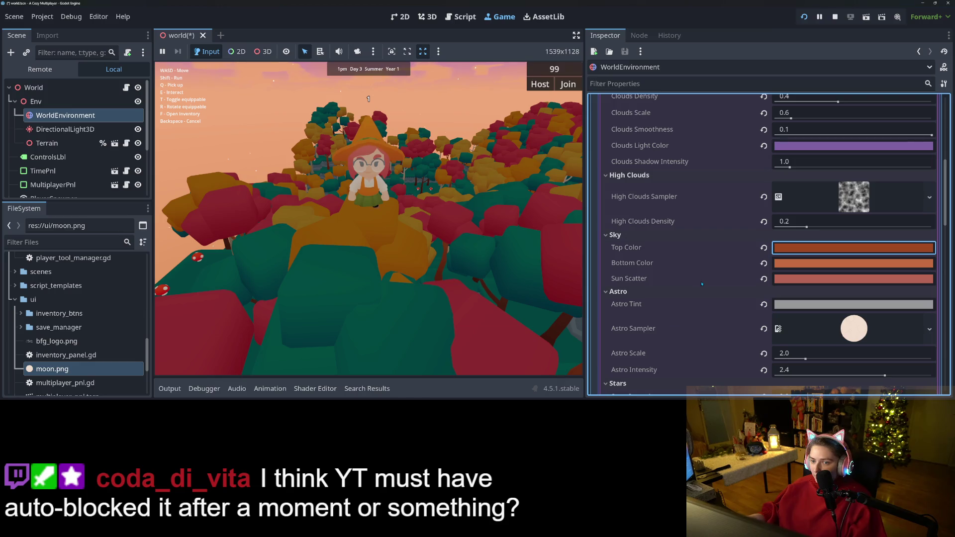
left_click(806, 282)
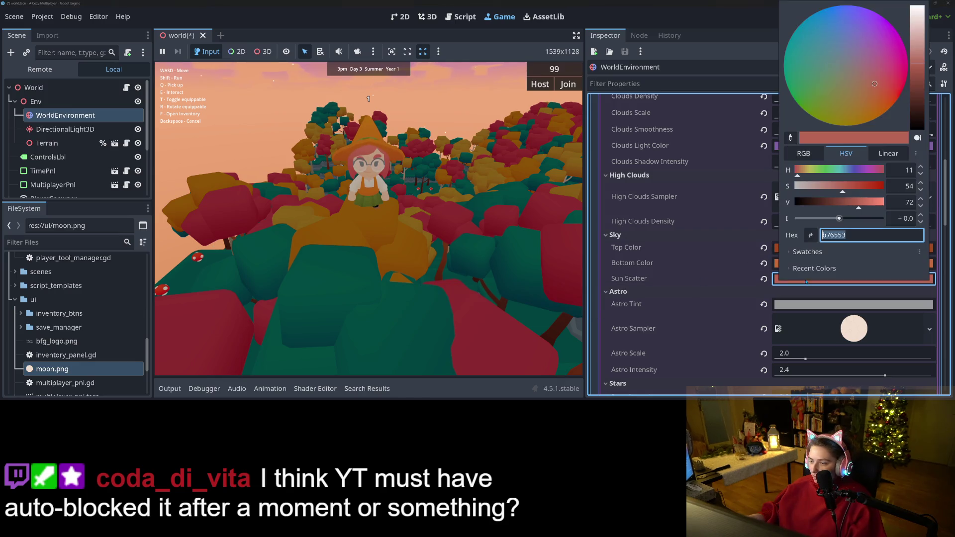
left_click(795, 265)
left_click(879, 95)
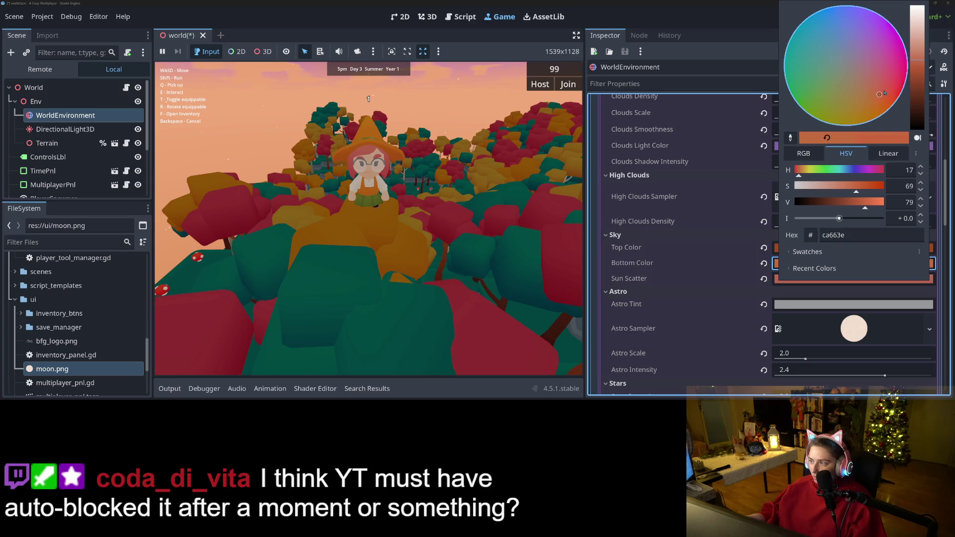
left_click(674, 266)
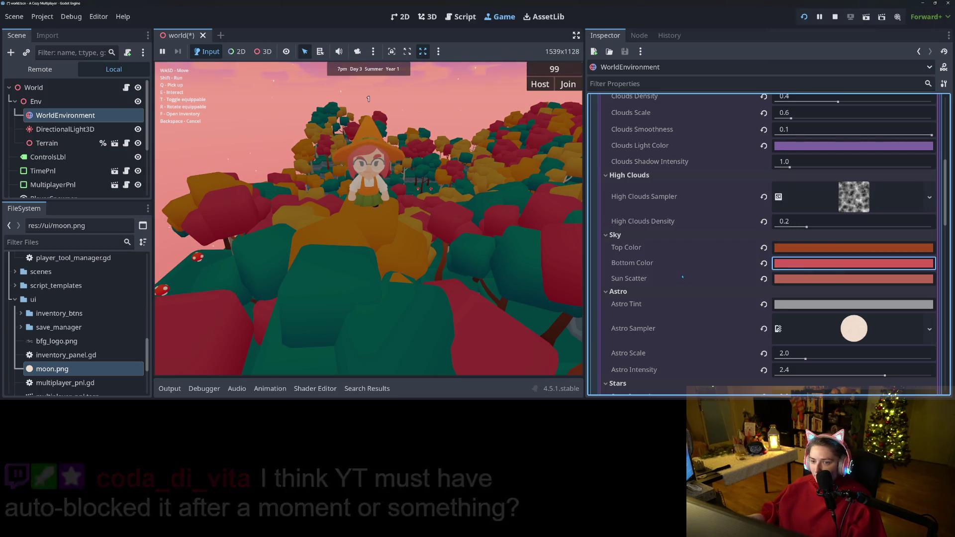
- Change the Clouds Light Color to a reddish tone
left_click(834, 263)
key("Escape")
left_click(814, 146)
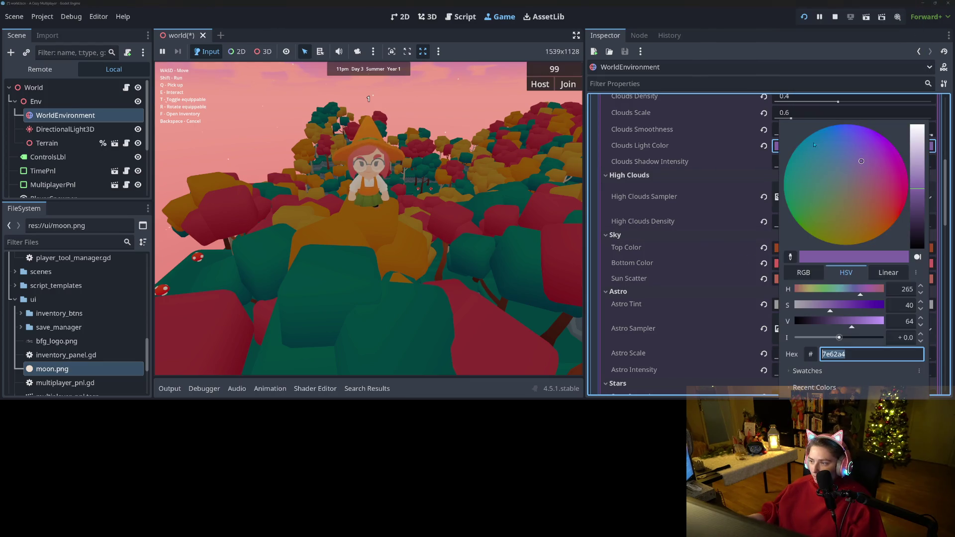
left_click(866, 192)
left_click(685, 249)
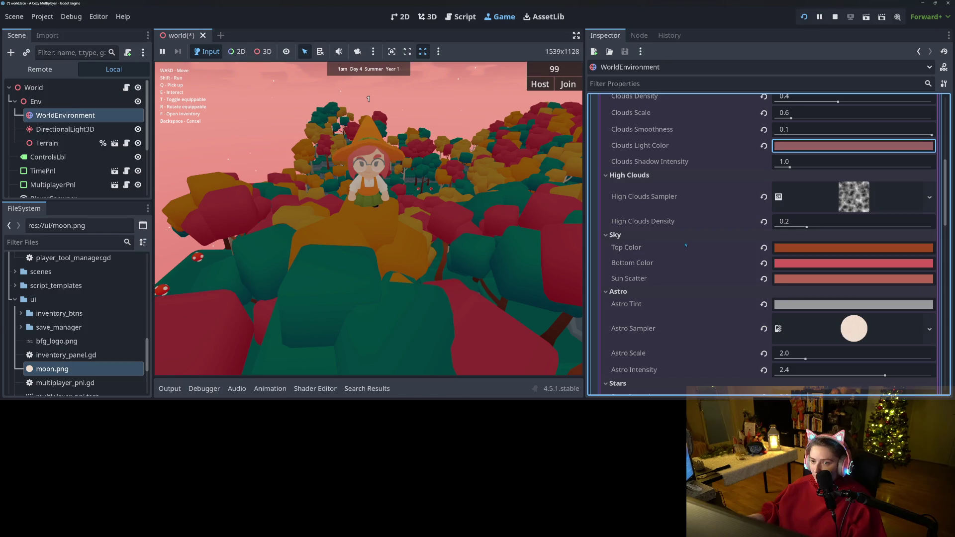
- Adjust the Clouds Light Color to red-brown, then to vivid red #d11e16
left_click(797, 146)
left_click(876, 204)
left_click(728, 240)
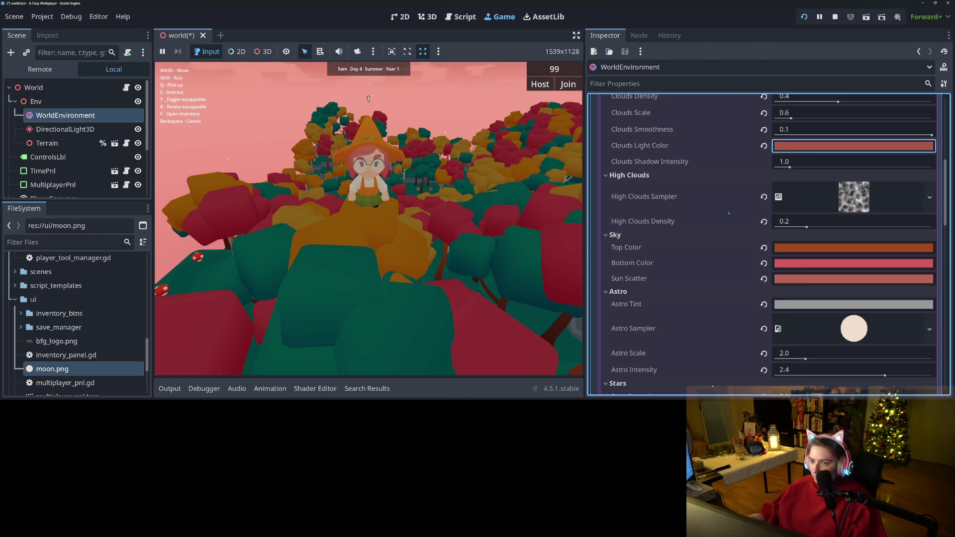
left_click(811, 145)
left_click_drag(864, 220, 899, 214)
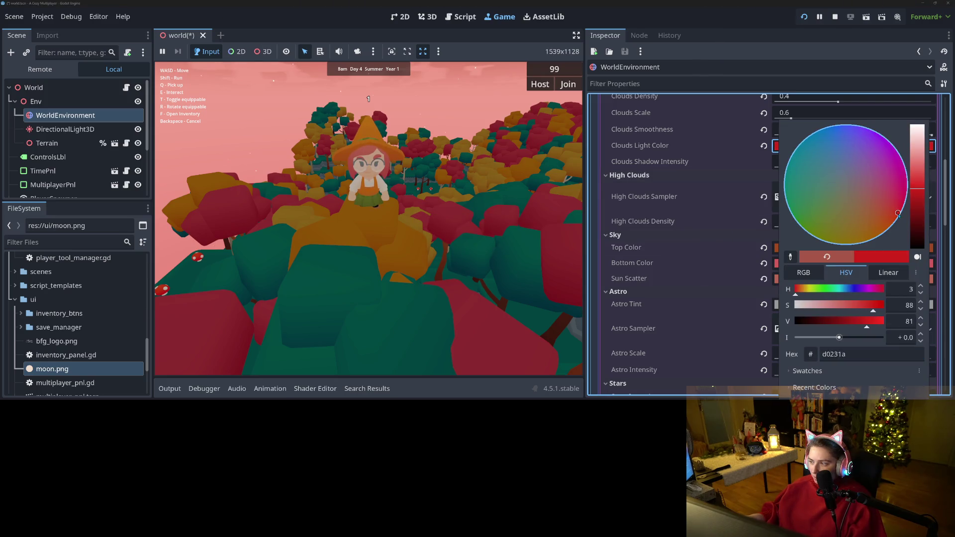
left_click(722, 200)
- Walk uphill in-game to check the sky, then shift Clouds Light Color toward orange #c23f00
left_click(463, 141)
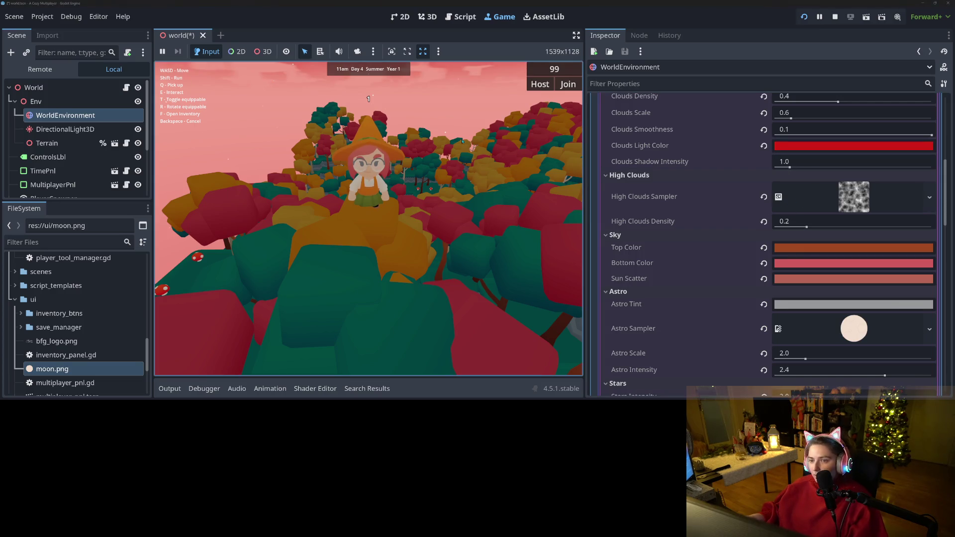
key("w")
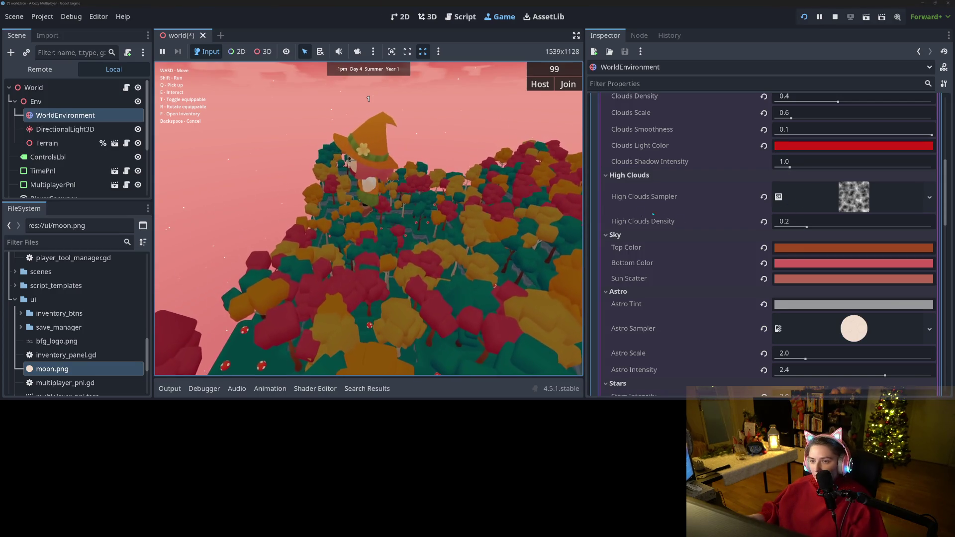
key("w")
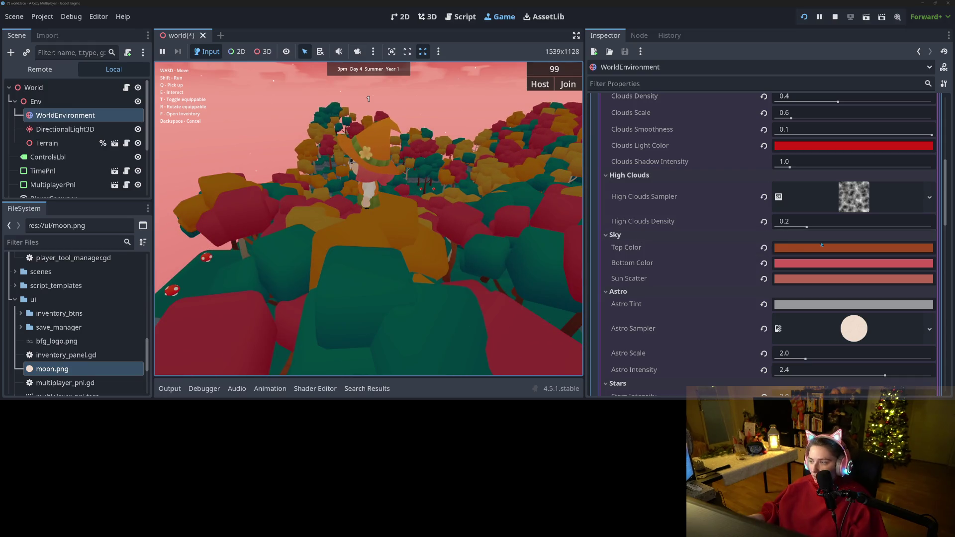
left_click(841, 157)
left_click(844, 147)
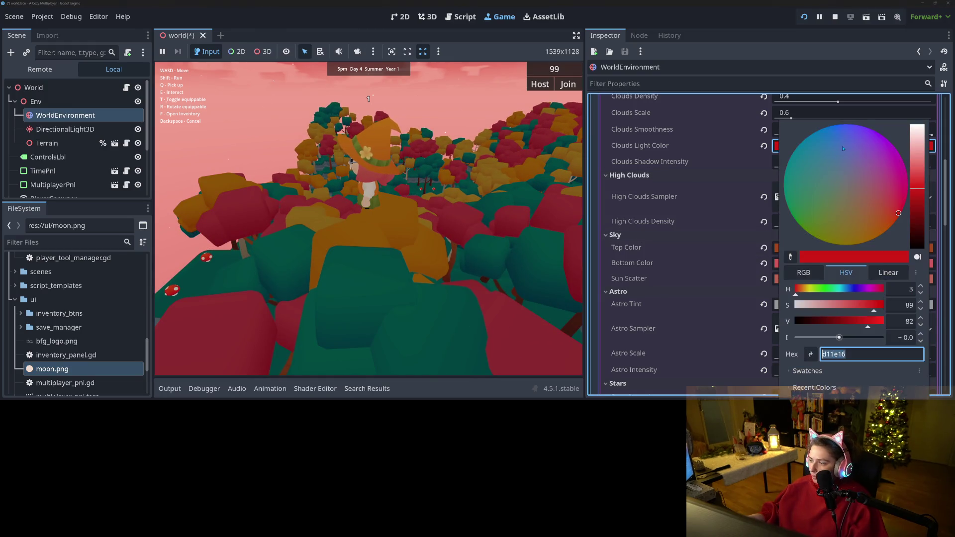
left_click_drag(899, 213, 904, 226)
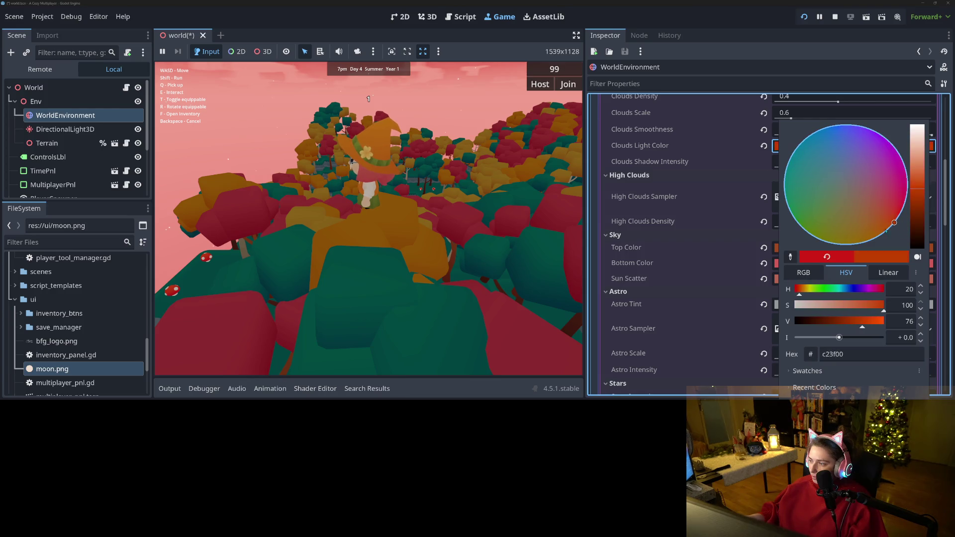
key("Escape")
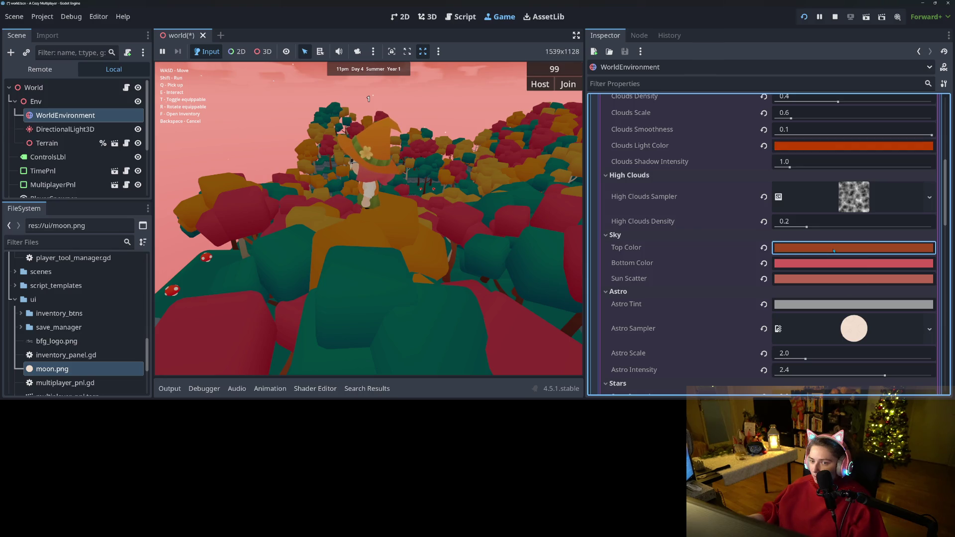
- Darken the sky Top Color to brown #813916 and set Bottom Color to pinkish-red #dc4e5d
left_click(834, 248)
left_click_drag(912, 83, 917, 89)
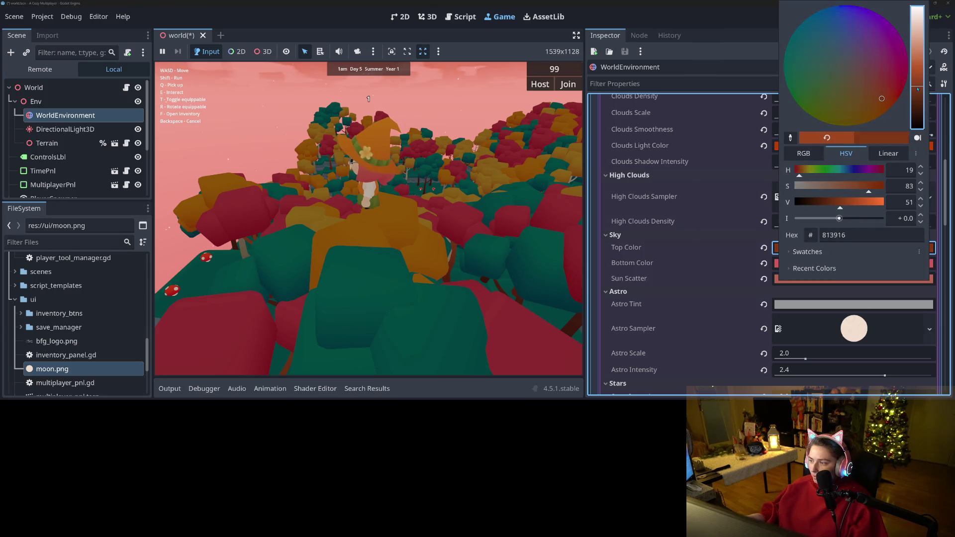
left_click(696, 255)
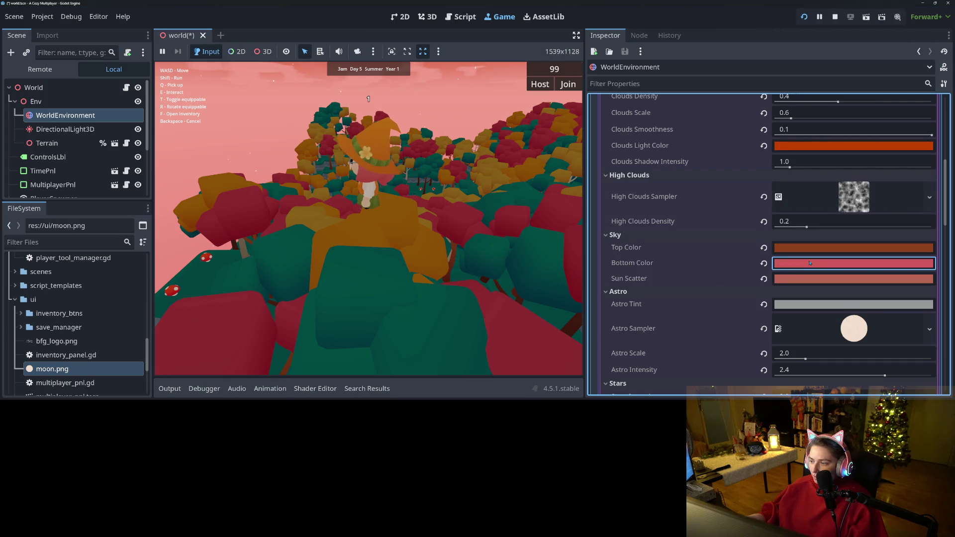
left_click(854, 263)
left_click(891, 82)
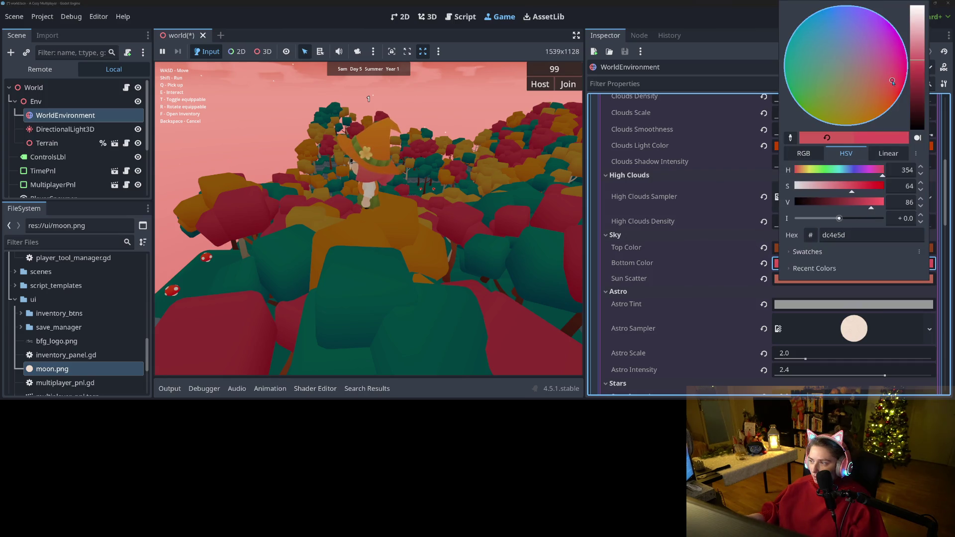
left_click(730, 262)
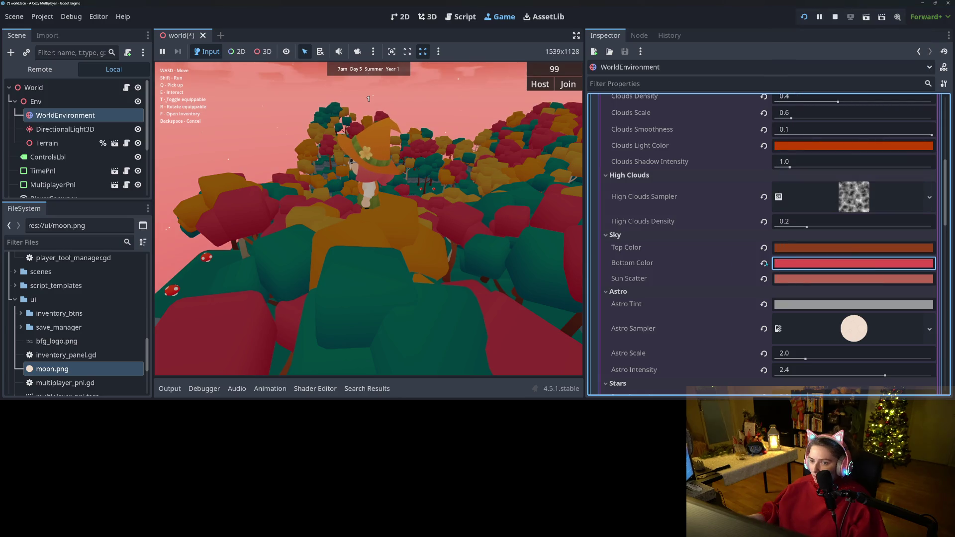
left_click(434, 247)
key("w")
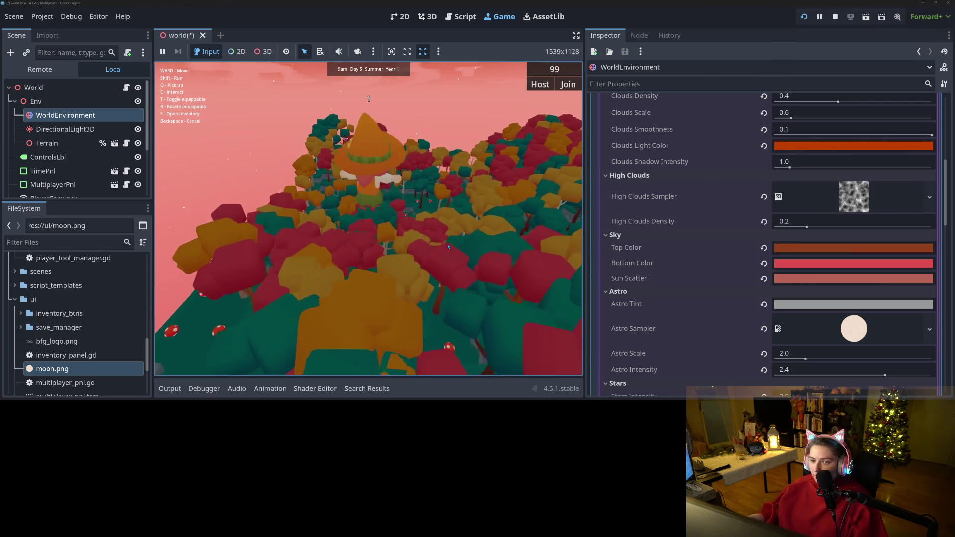
key("w")
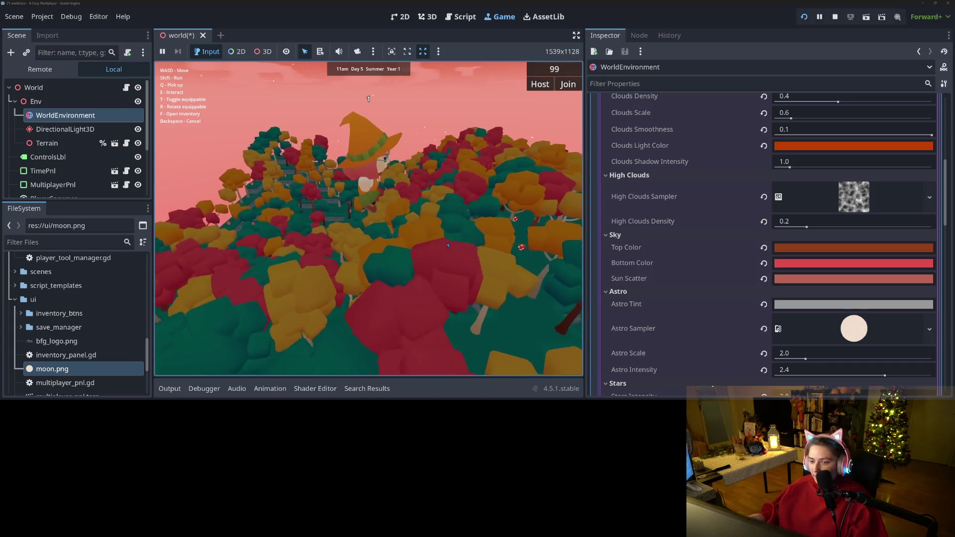
key("w")
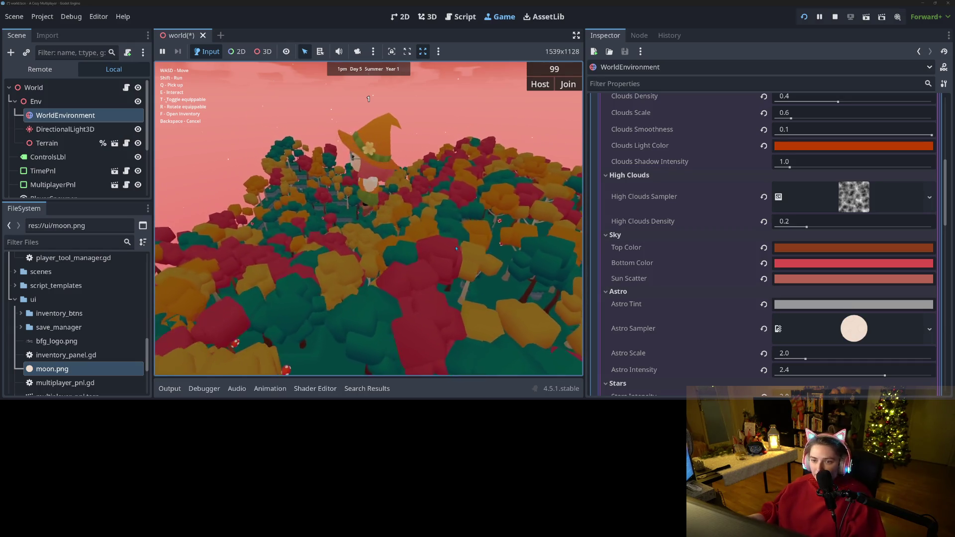
key("s")
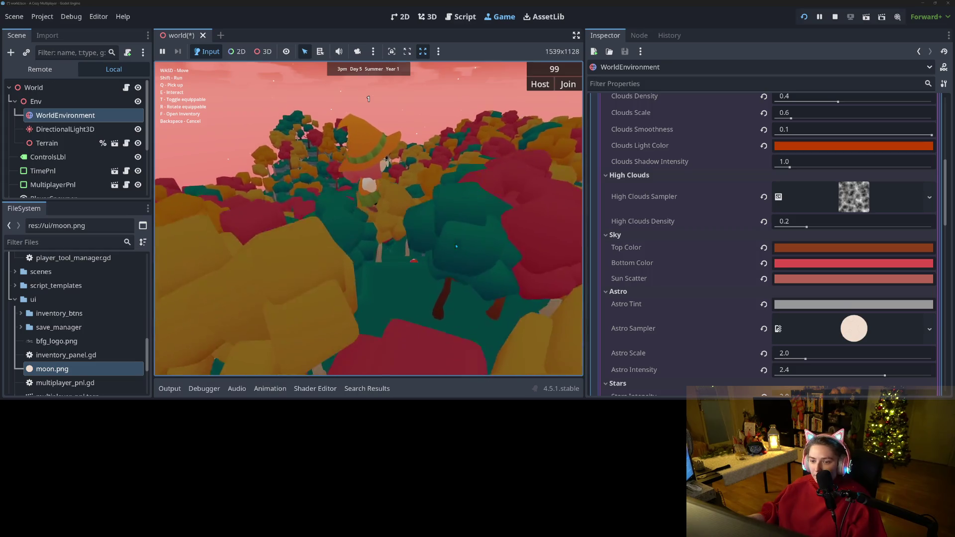
key("w")
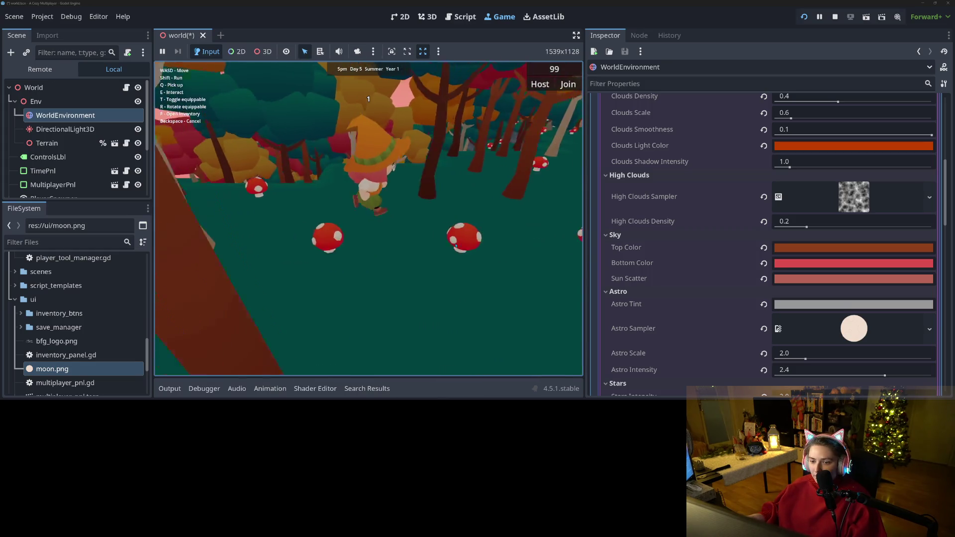
key("a")
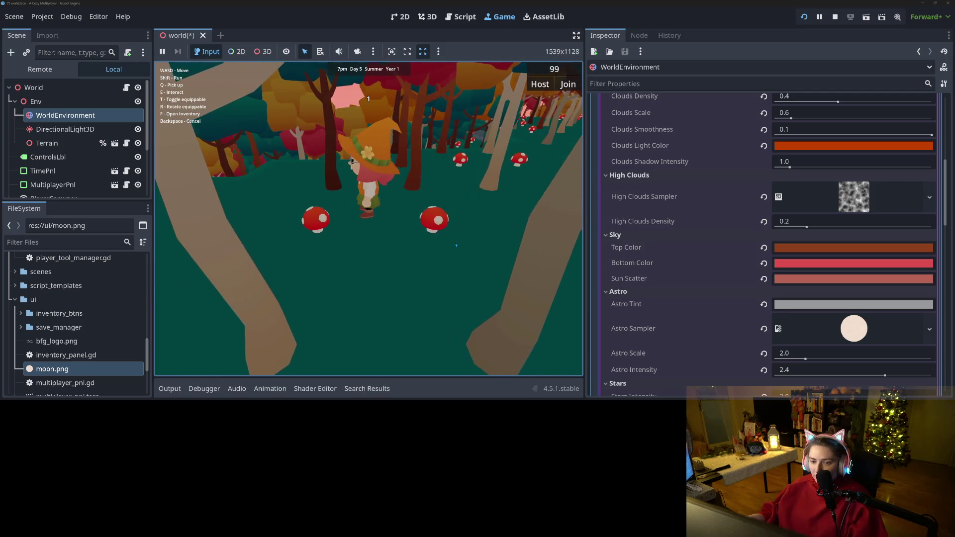
key("f")
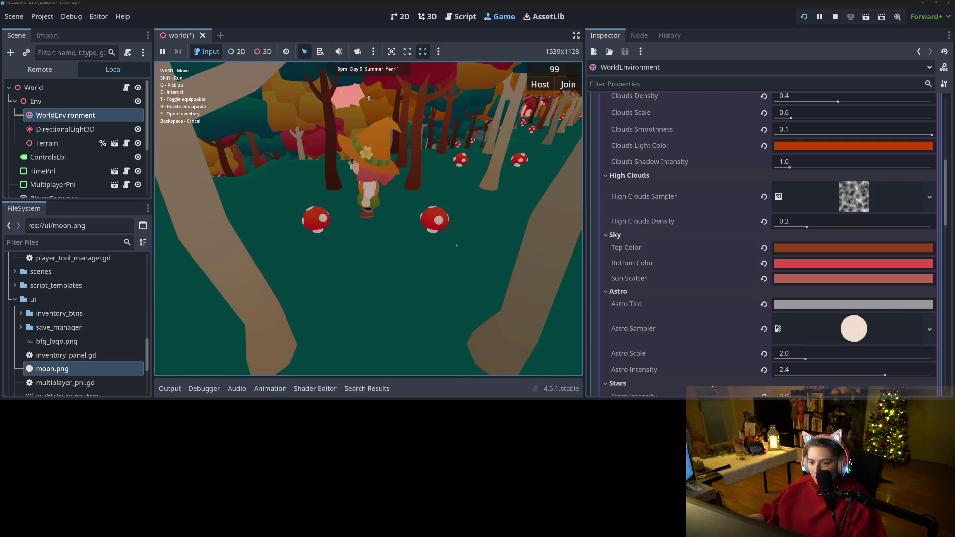
key("s")
key("w")
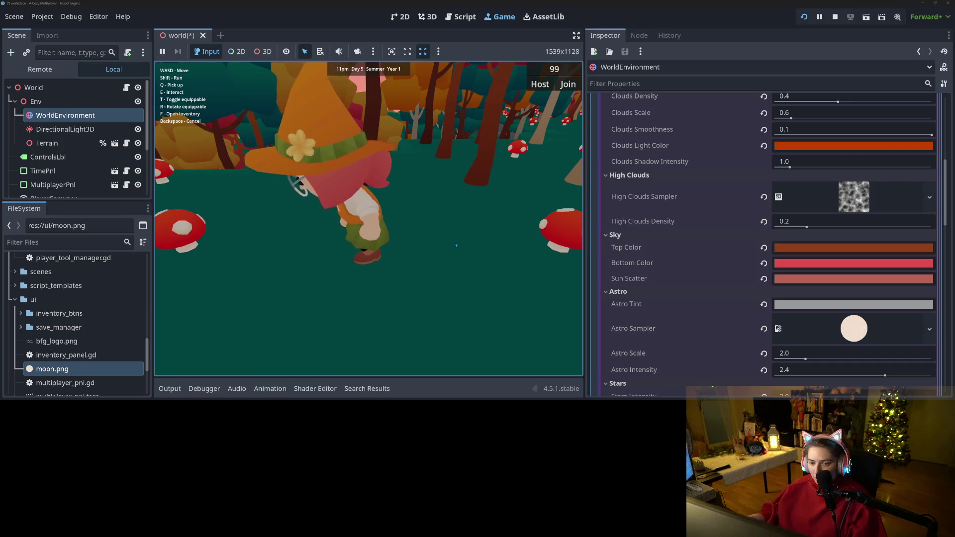
key("w")
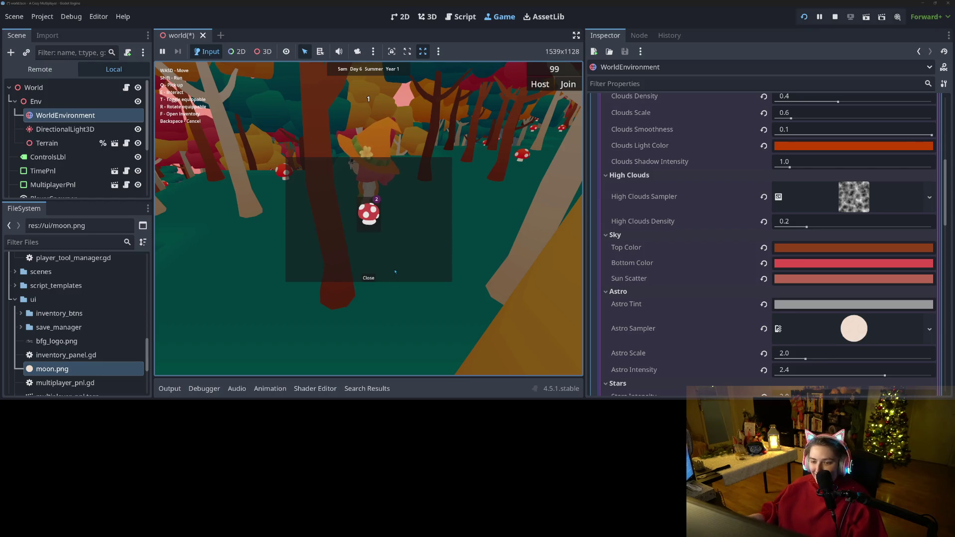
key("space")
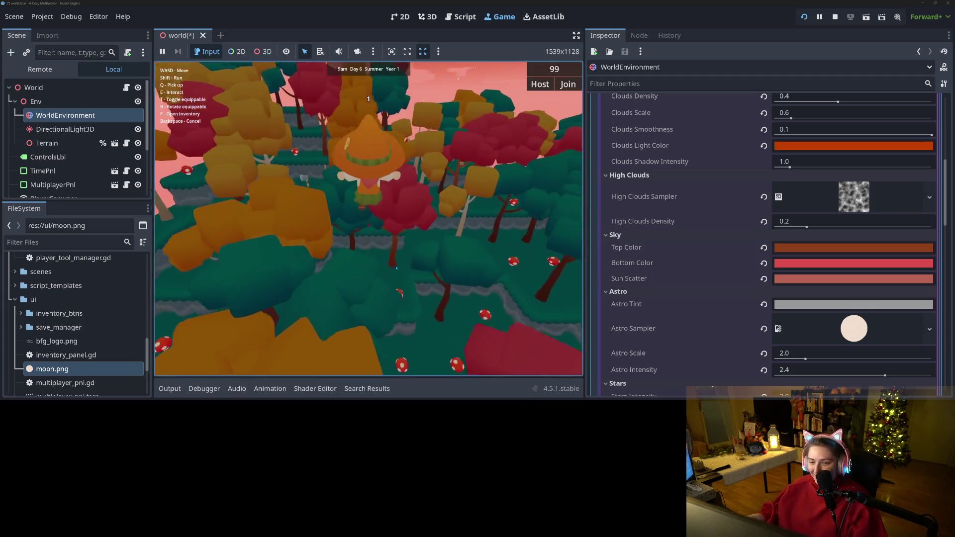
key("w")
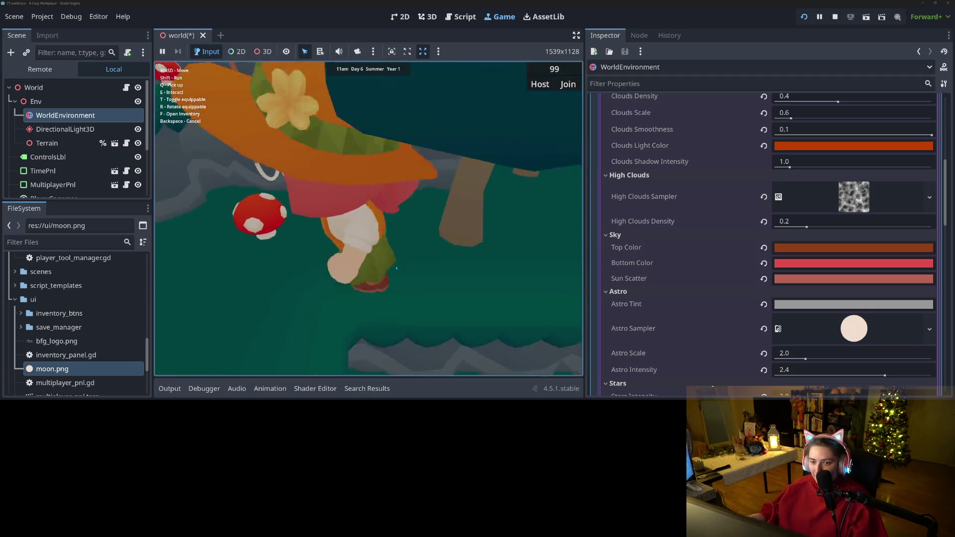
key("a")
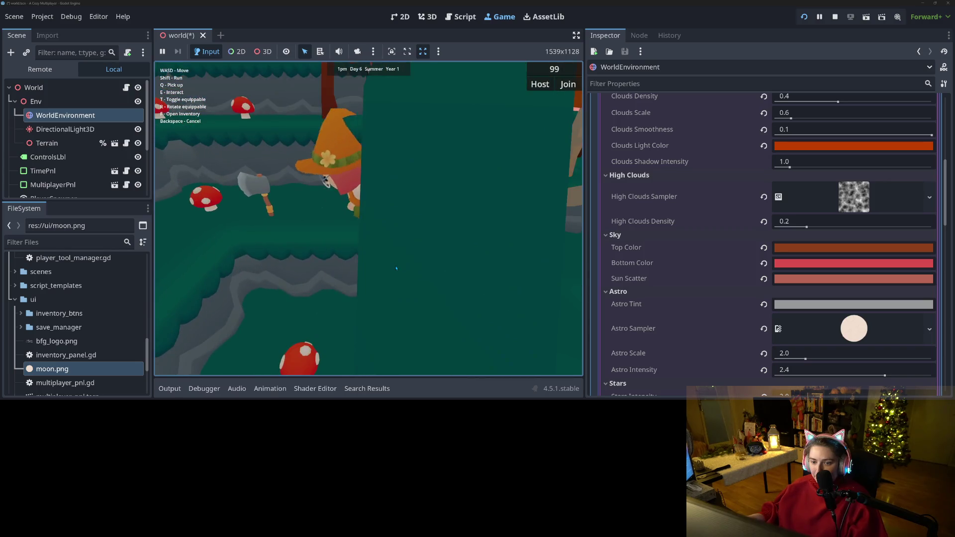
key("a")
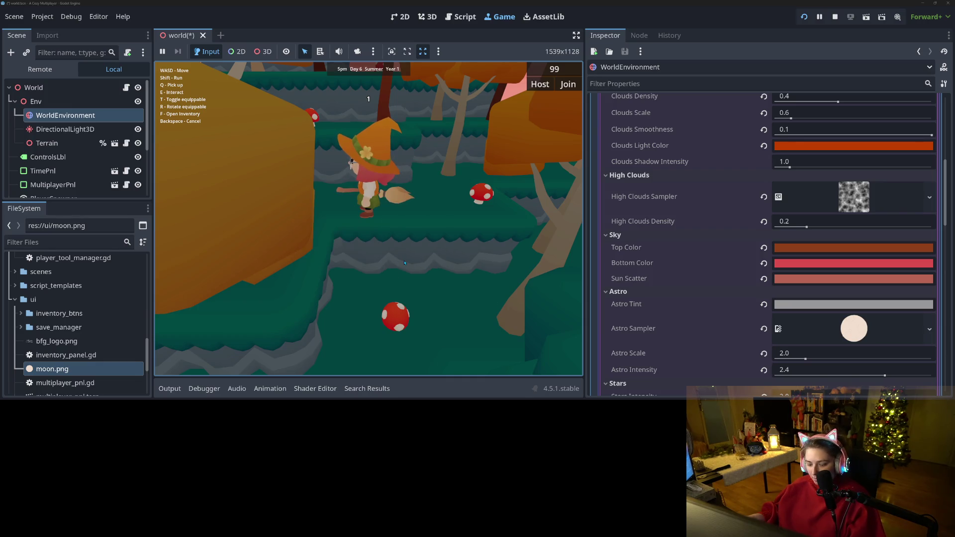
key("s")
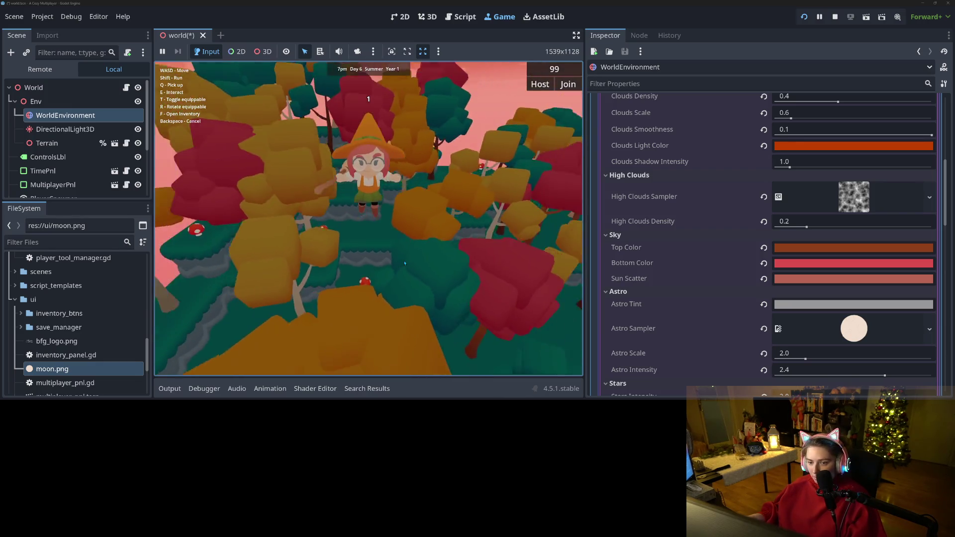
key("w")
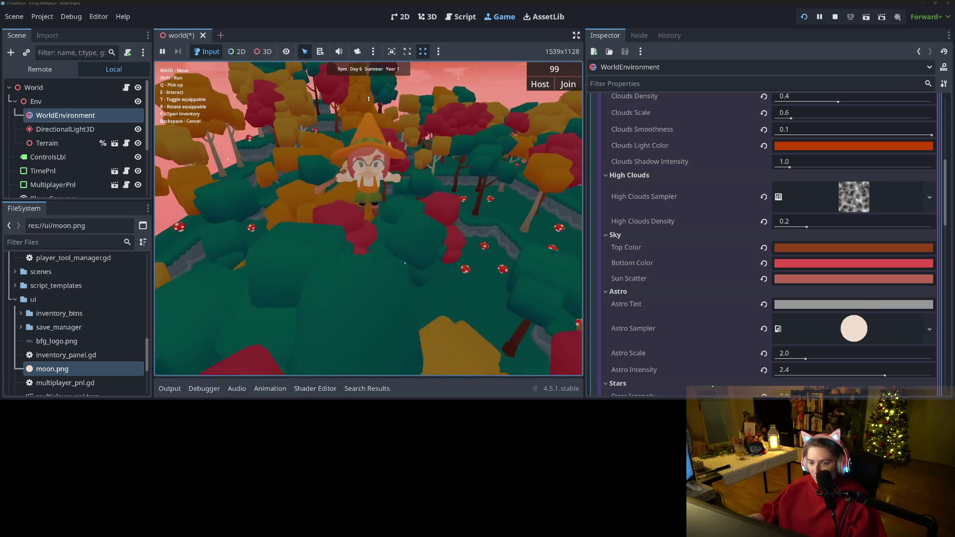
key("w")
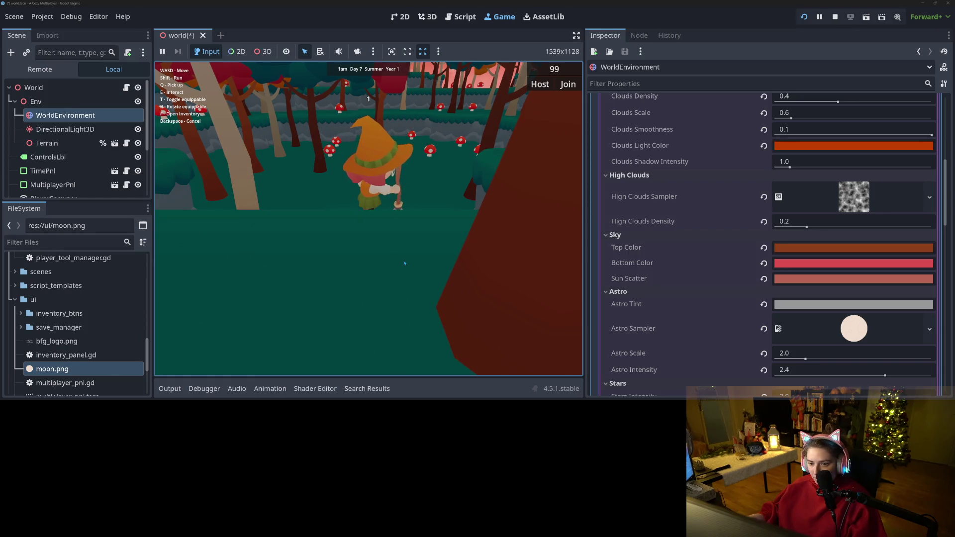
key("w")
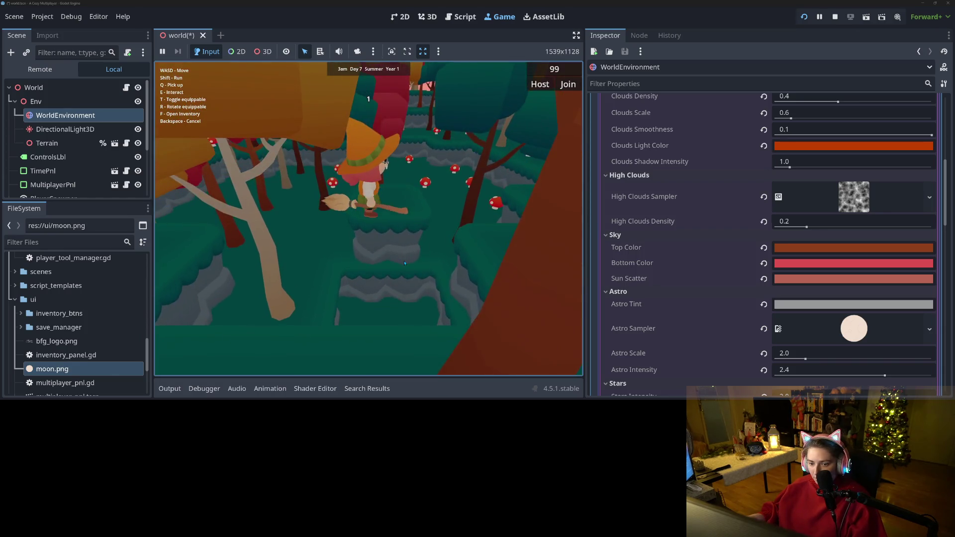
key("w")
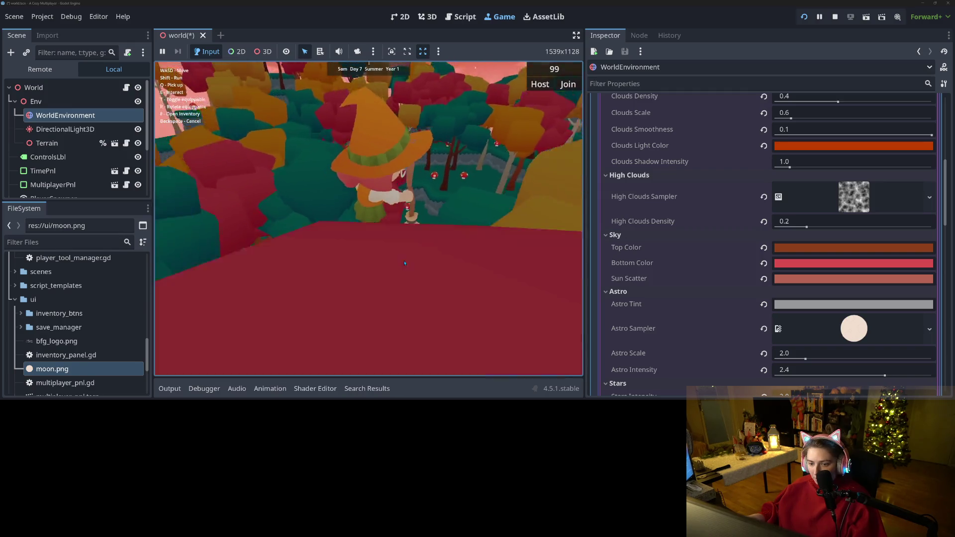
key("w")
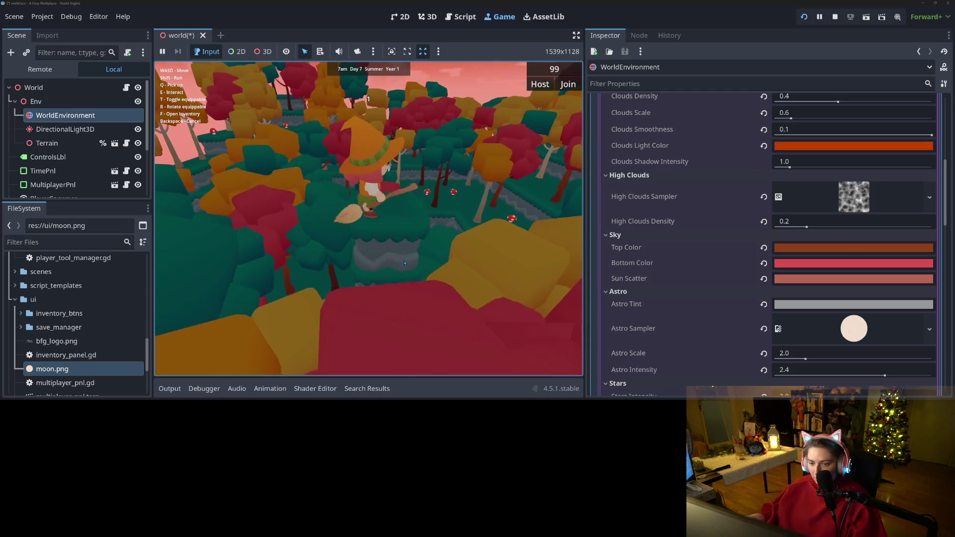
key("w")
key("w")
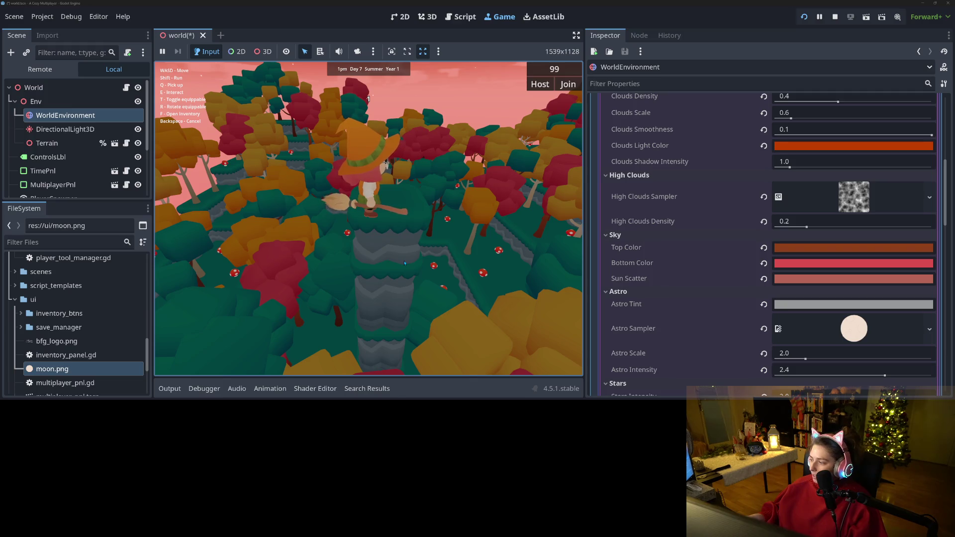
key("w")
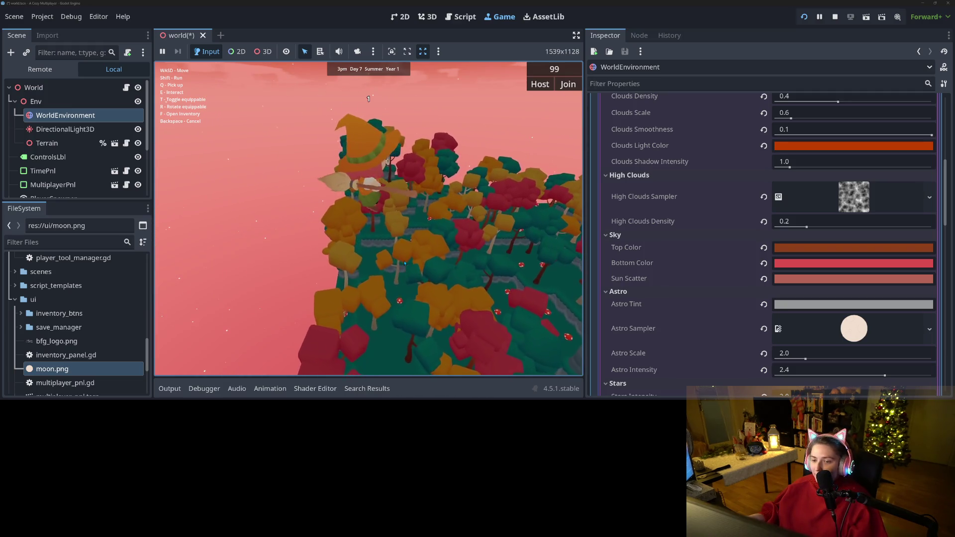
key("w")
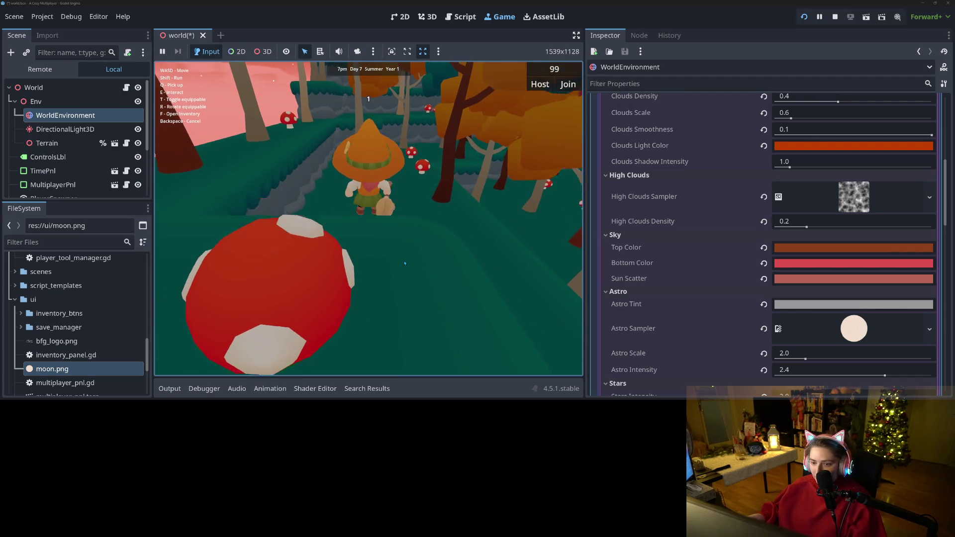
key("w")
key("w")
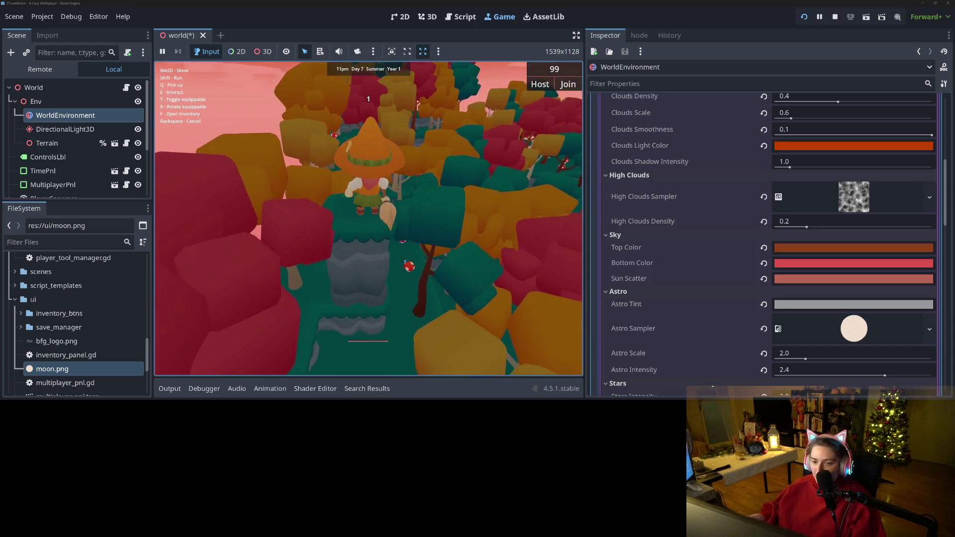
key("space")
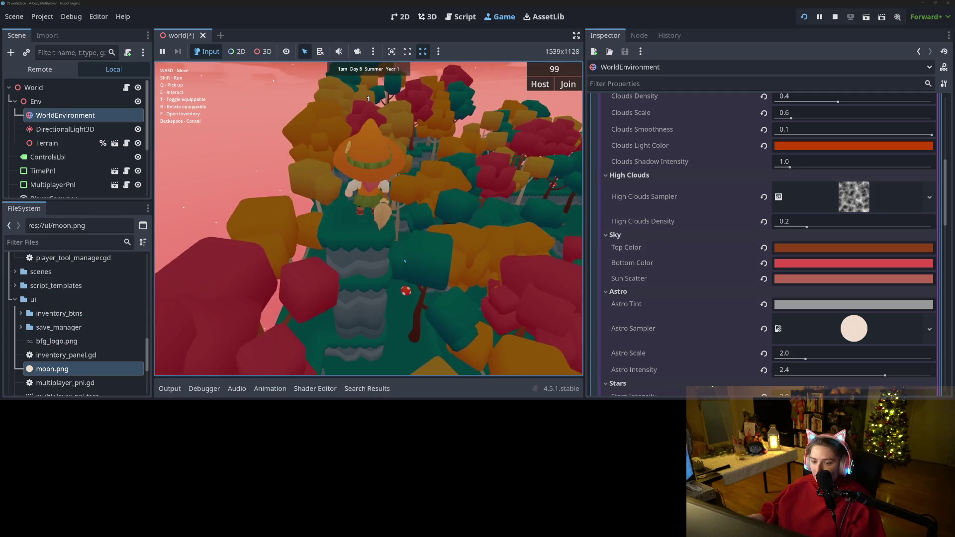
key("w")
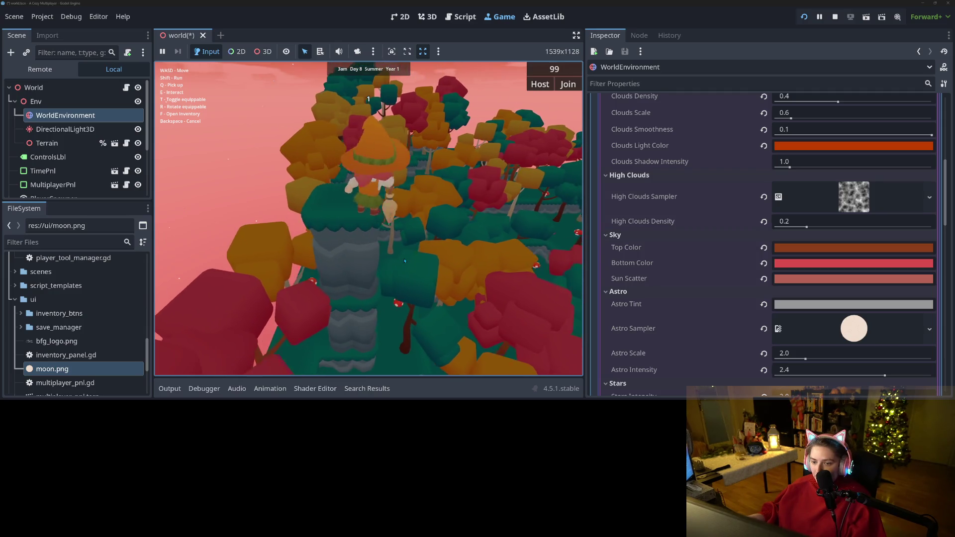
key("w")
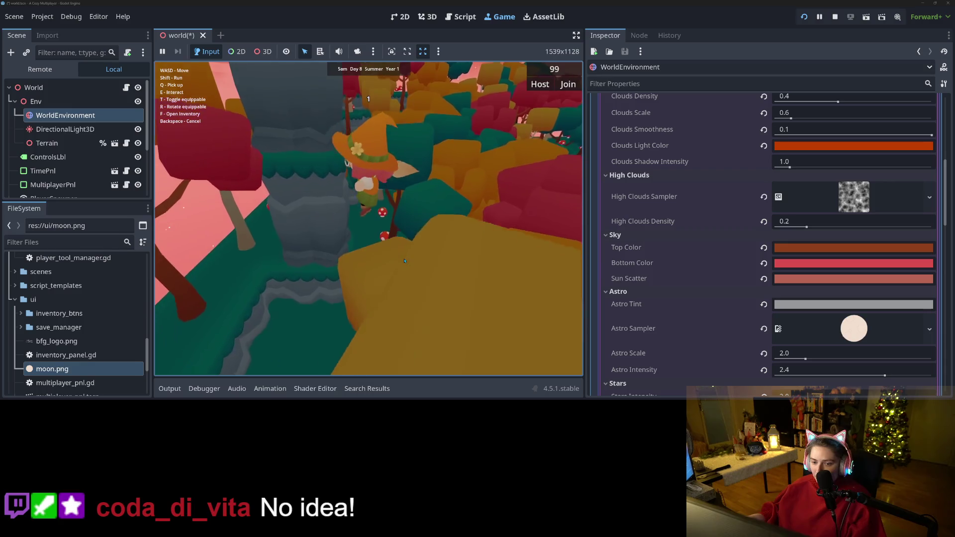
key("s")
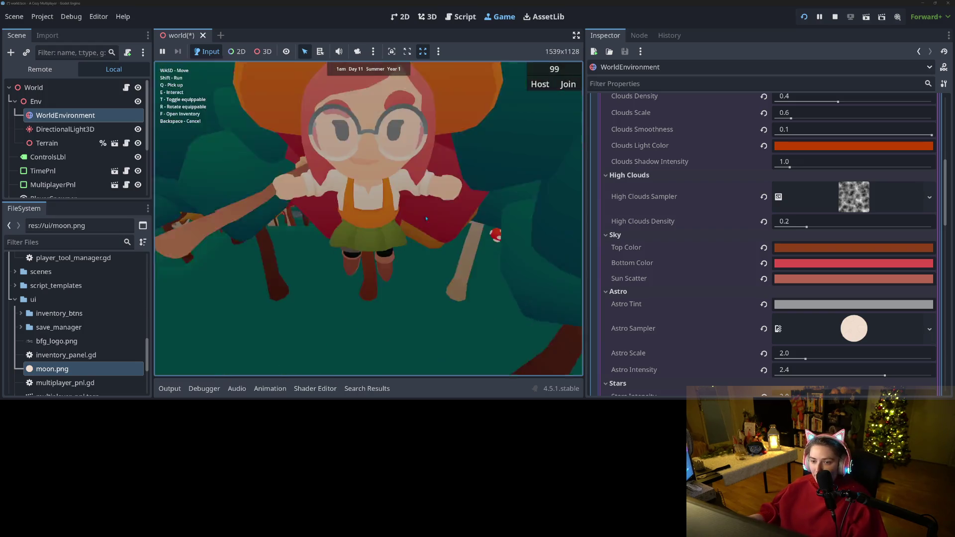
- Walk and fly the character through the autumn forest onto a stone pillar
left_click(382, 235)
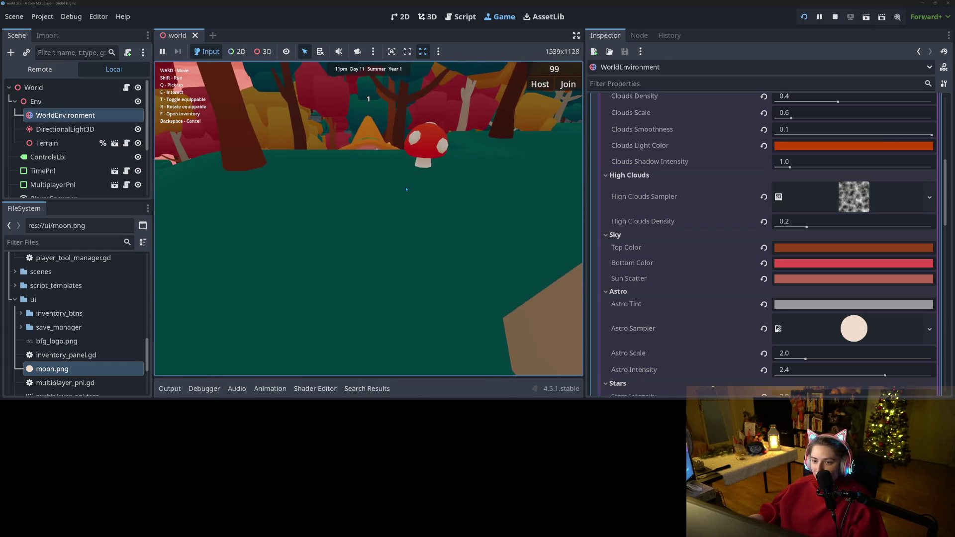
key("w")
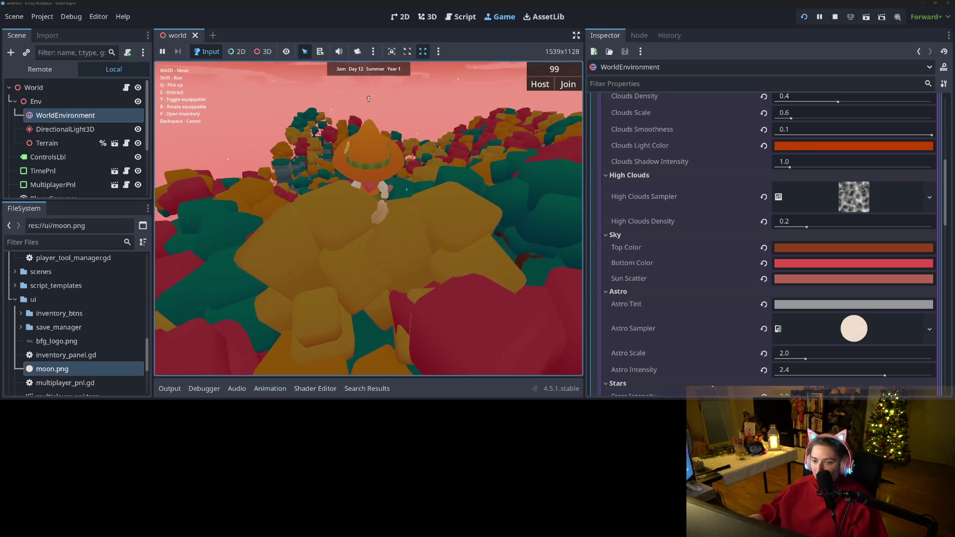
key("s")
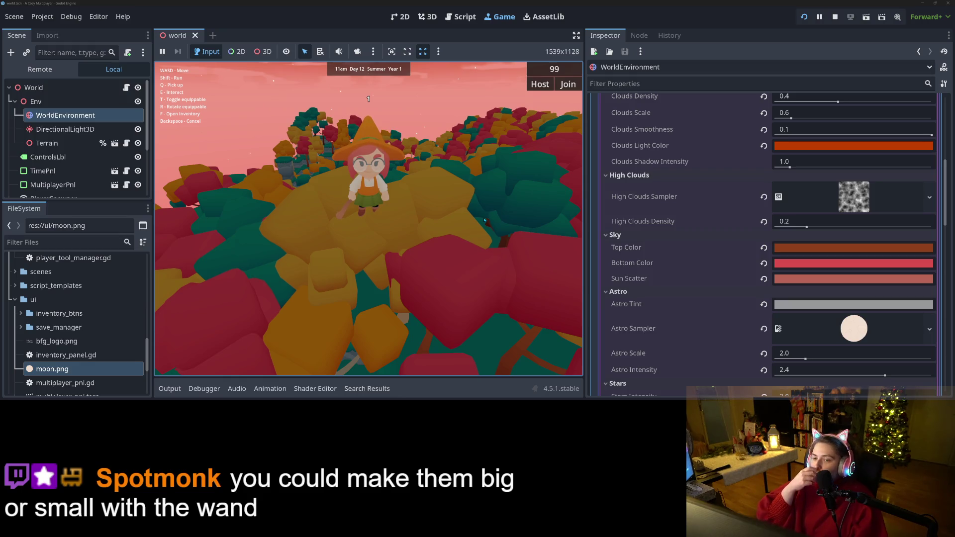
key("w")
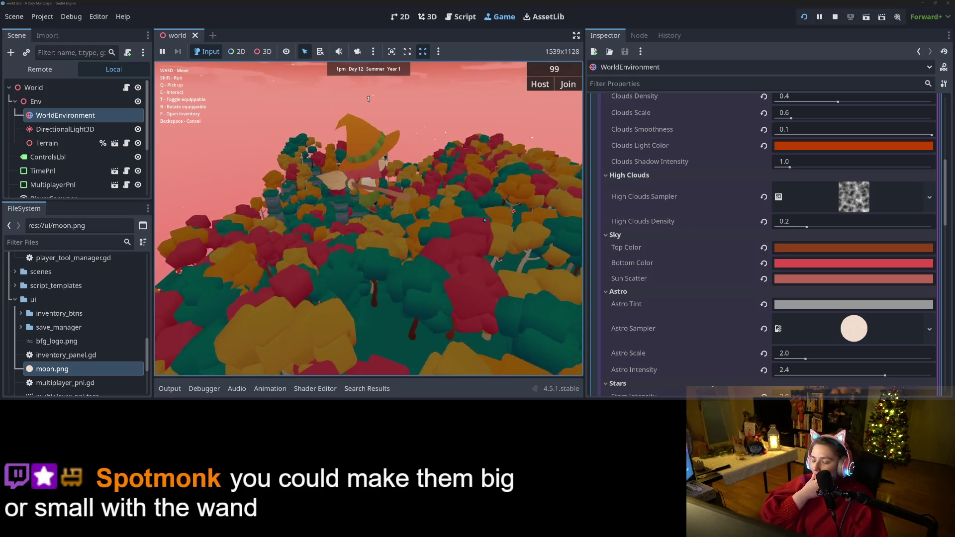
key("w")
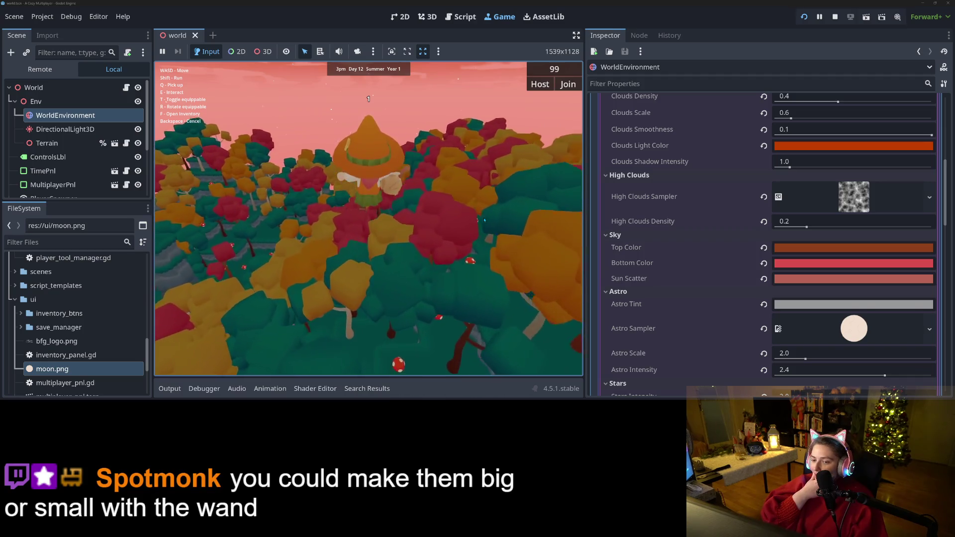
key("w")
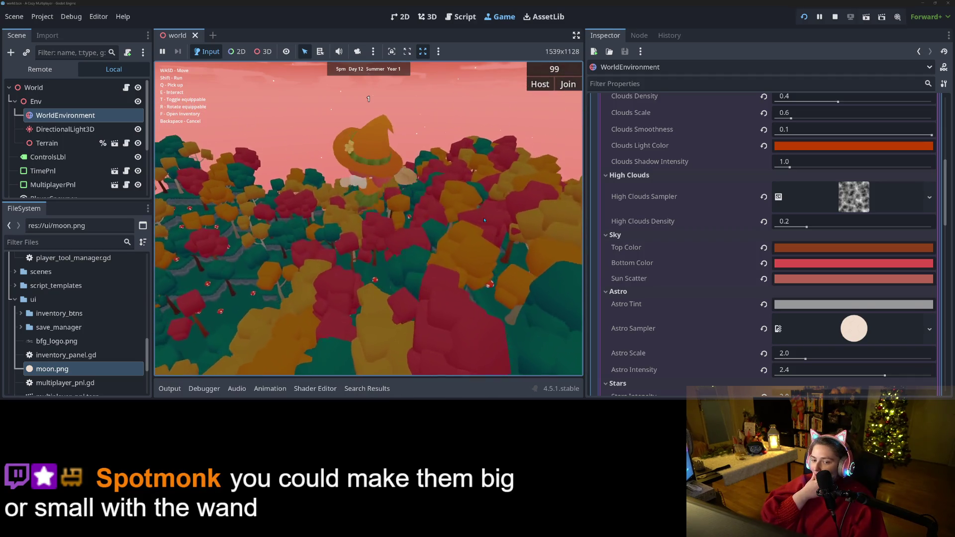
key("w")
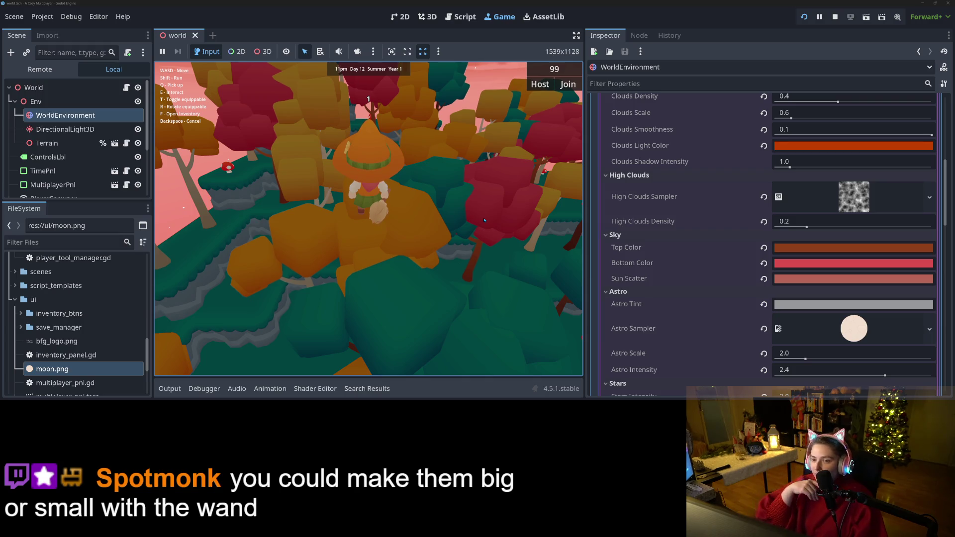
key("s")
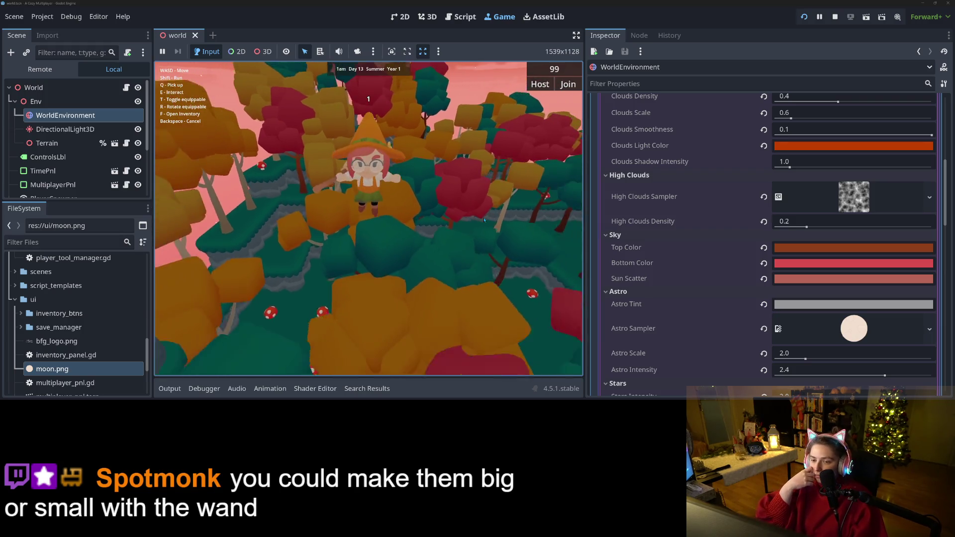
key("s")
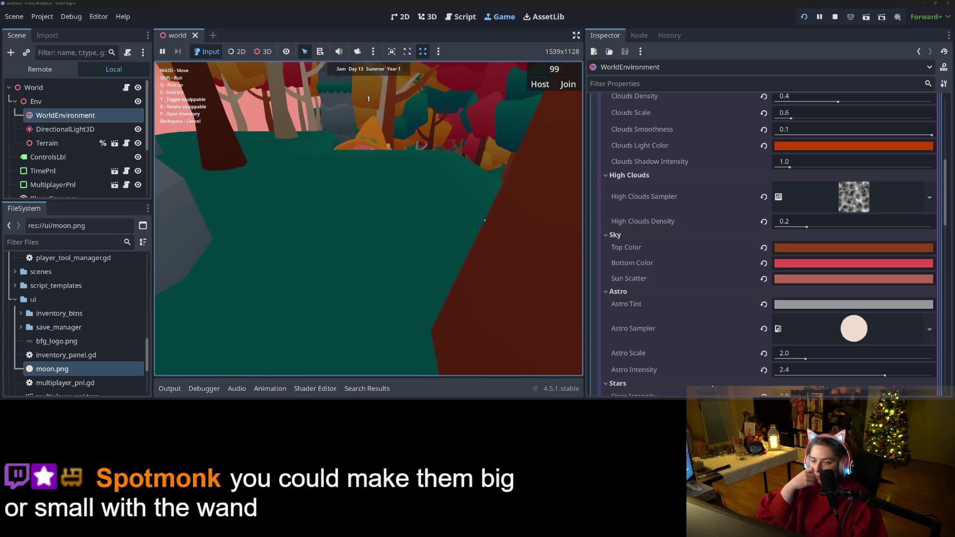
key("s")
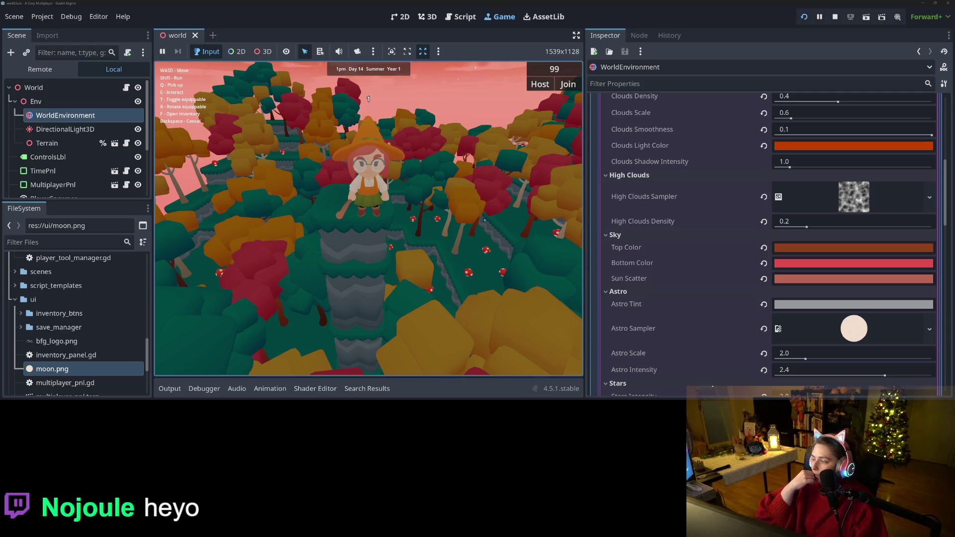
- Walk the character back toward the camera and scroll the WorldEnvironment Inspector down and up
key("w")
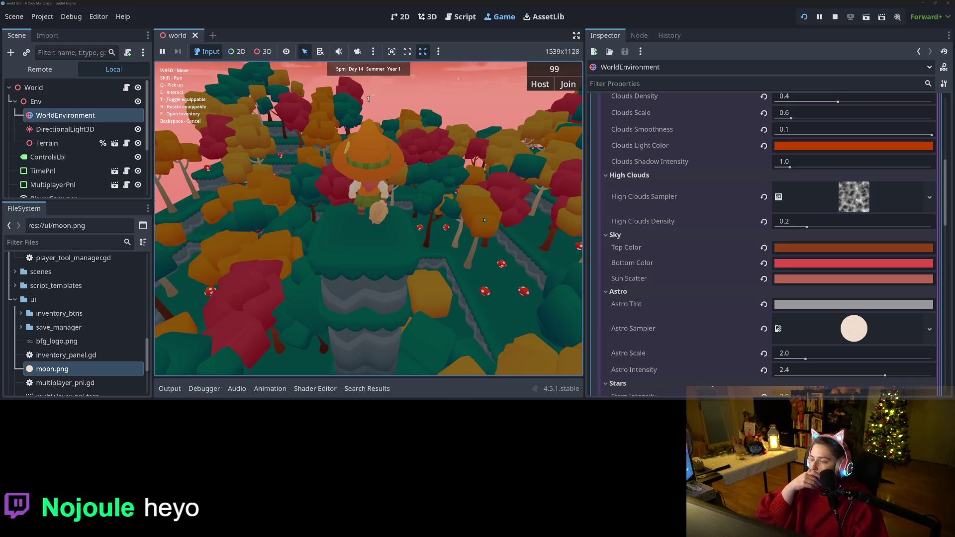
key("s")
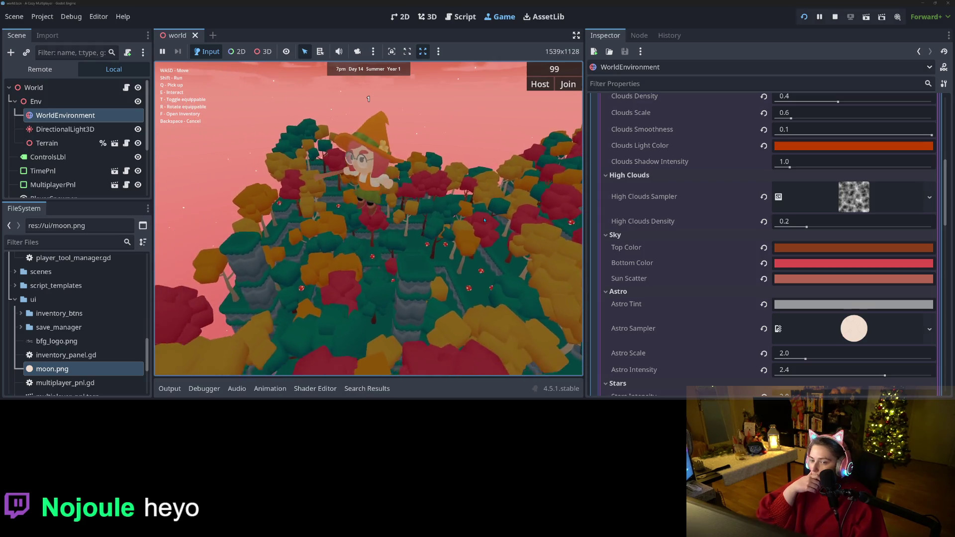
key("s")
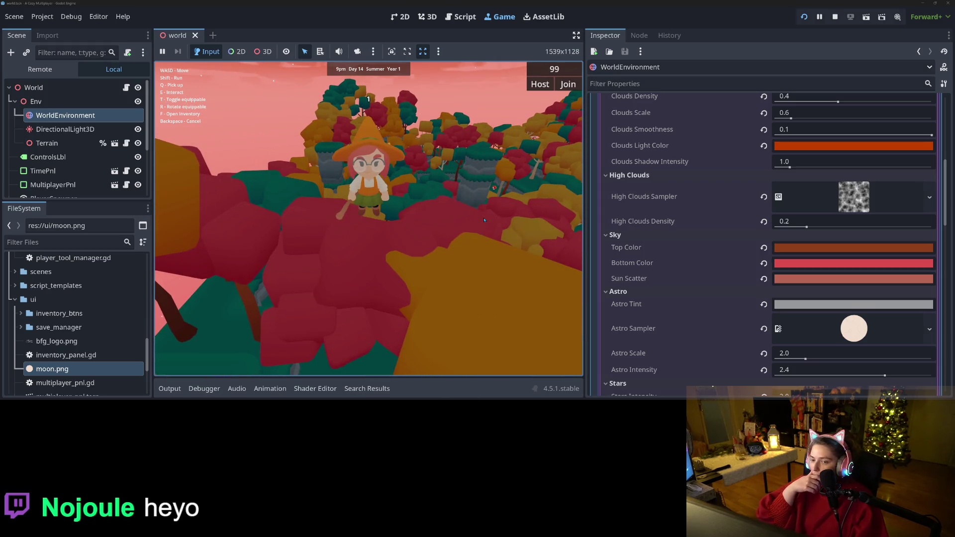
scroll(729, 248, "down", 5)
scroll(729, 248, "up", 10)
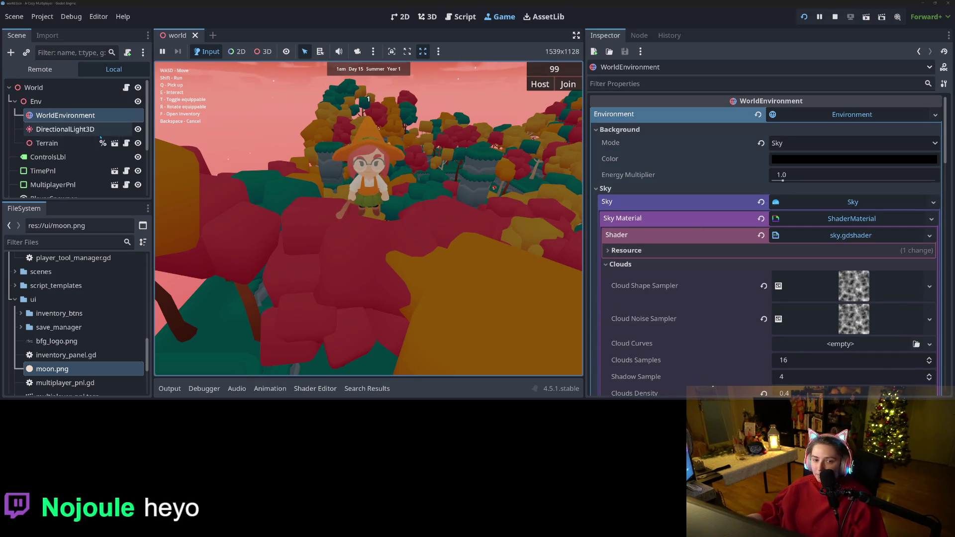
- Try directional light Energy values of 0.01, 0.1, 0.2 and 0 in the Inspector
left_click(100, 130)
left_click(790, 180)
type(".")
key("Return")
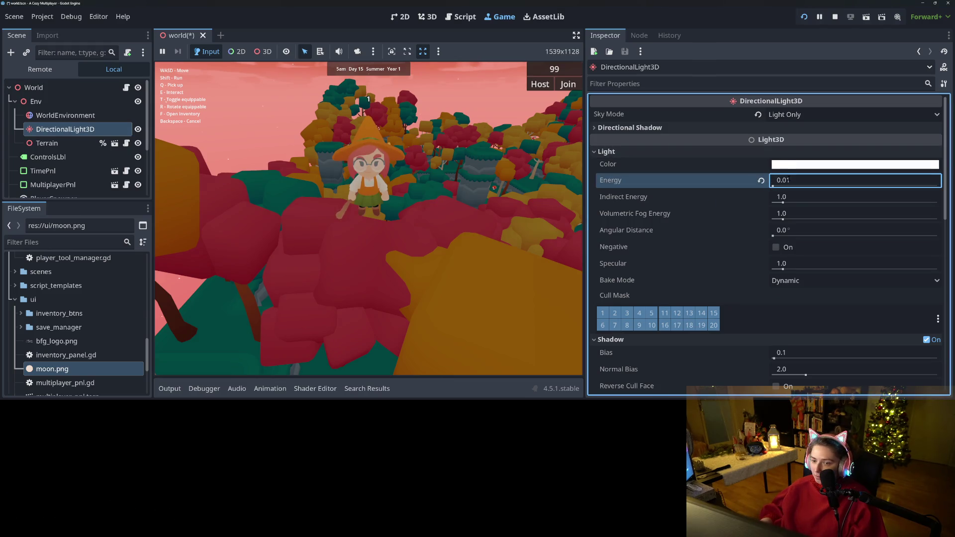
left_click(789, 180)
type("0.1")
key("Return")
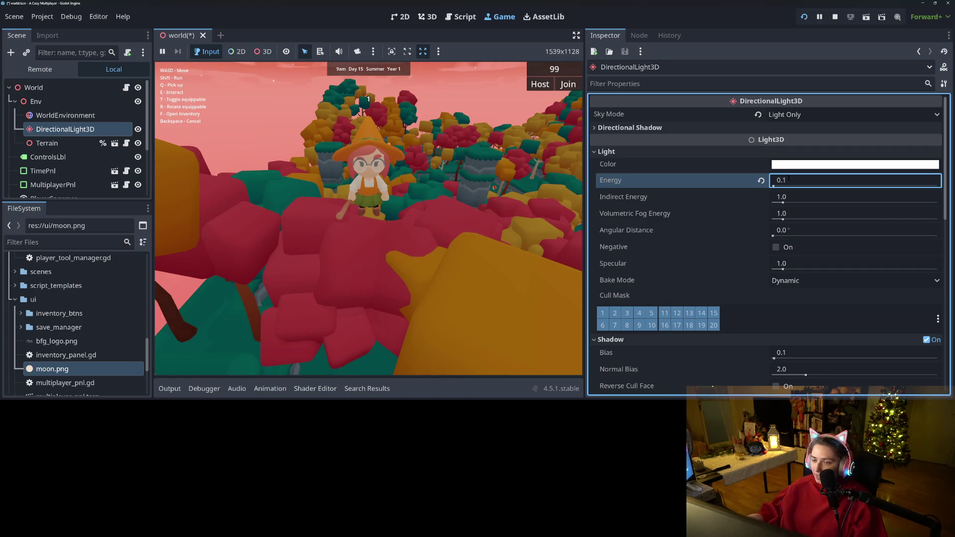
left_click(789, 180)
type("0")
key("Return")
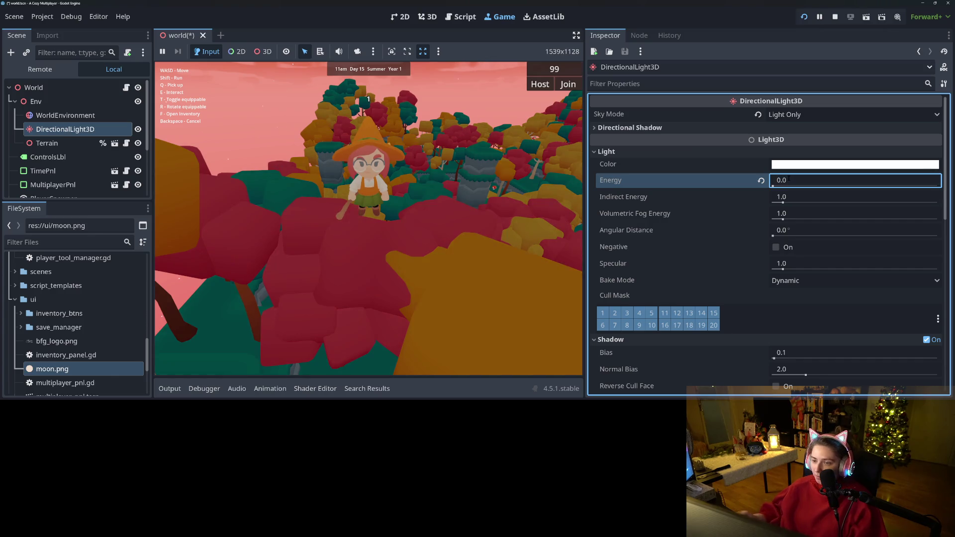
left_click(789, 179)
type(".2")
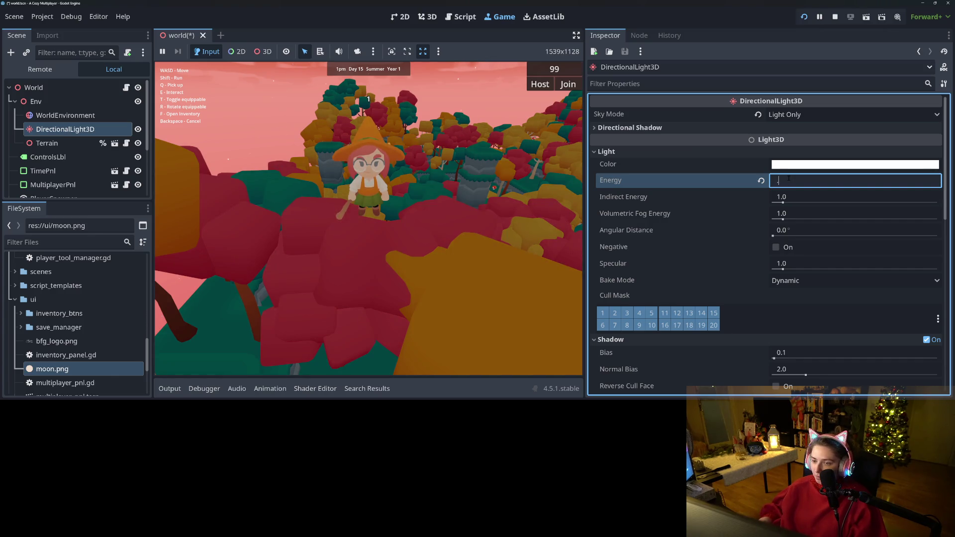
key("Return")
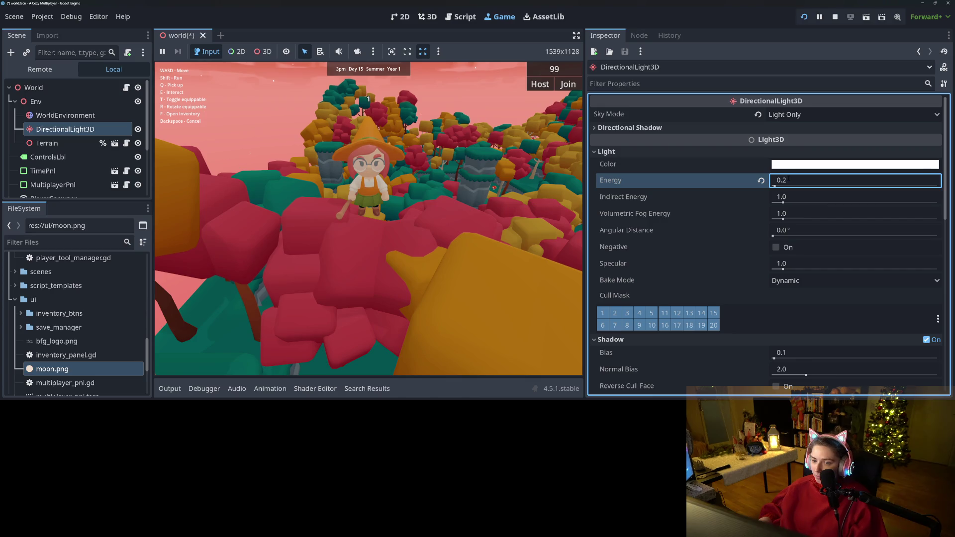
left_click(788, 179)
type("0")
key("Return")
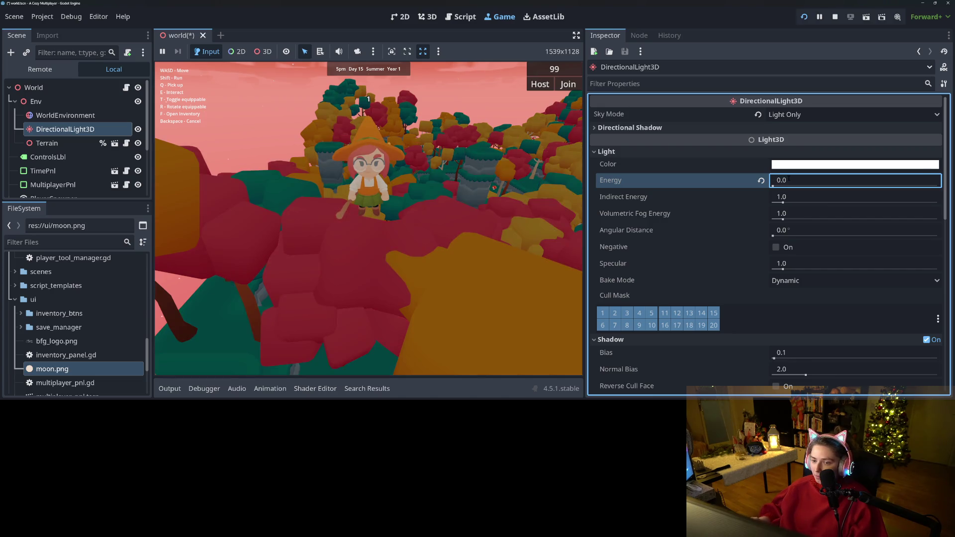
- Move the character over the hill and into the forest, then stop the game
left_click(415, 215)
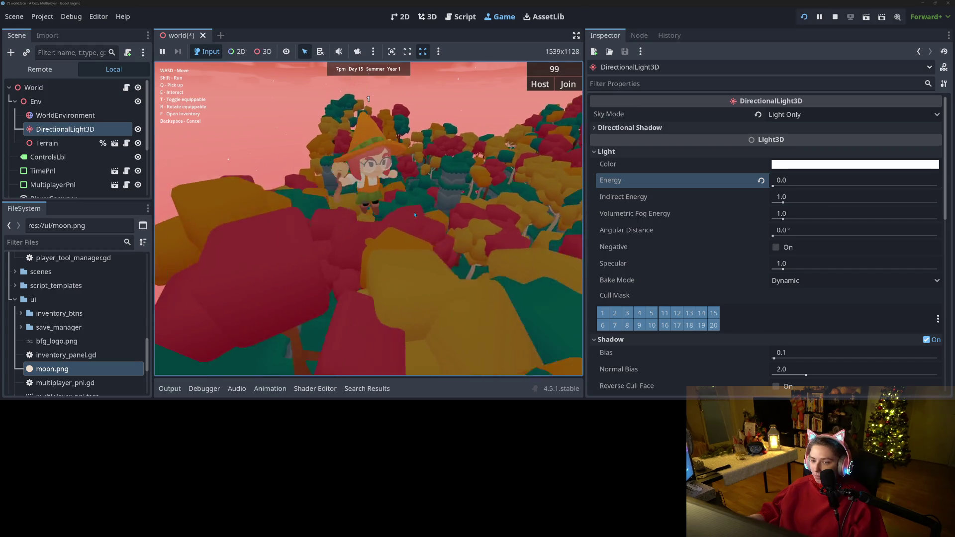
key("t")
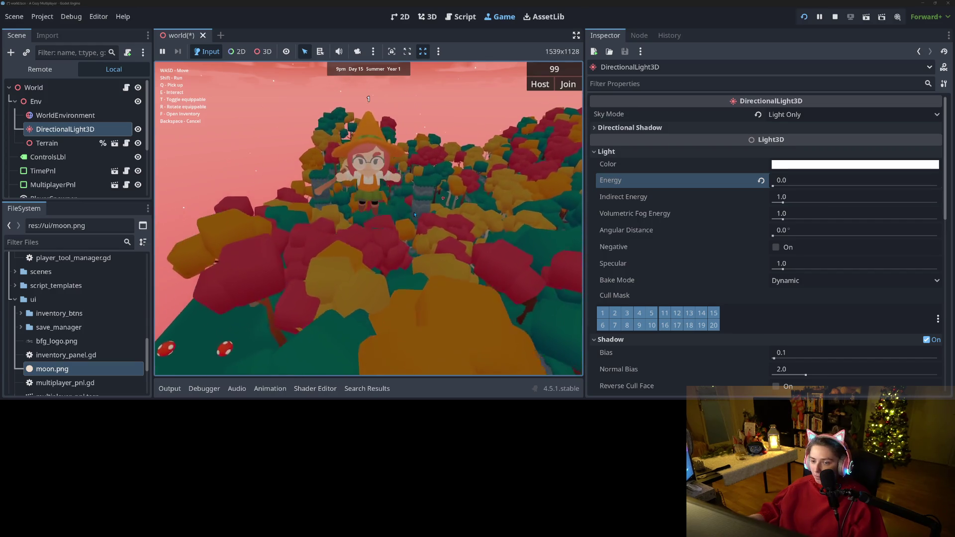
key("w")
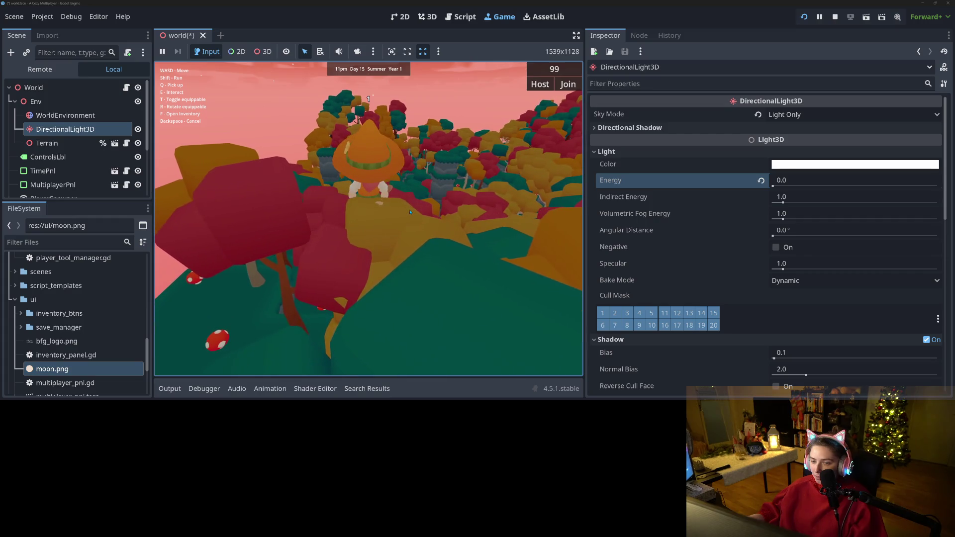
key("w")
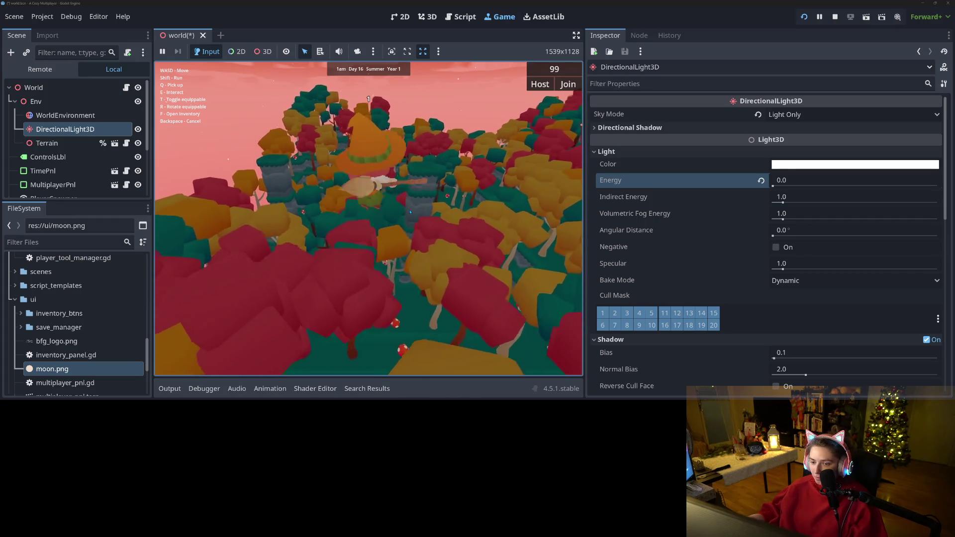
key("t")
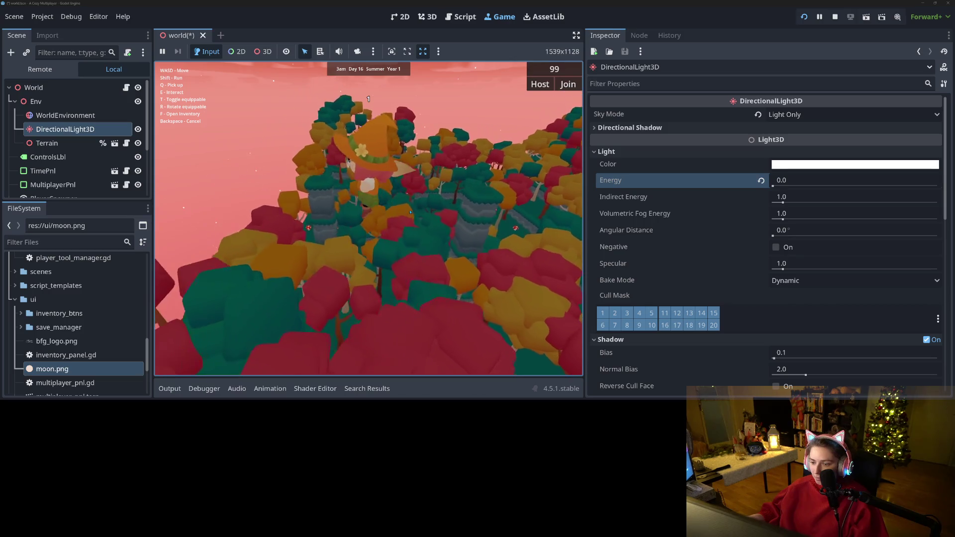
key("w")
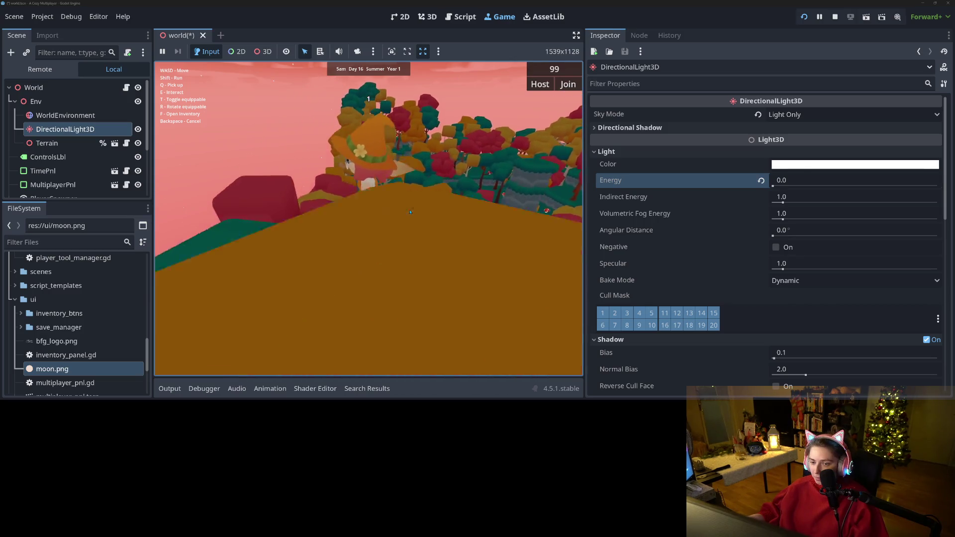
key("w")
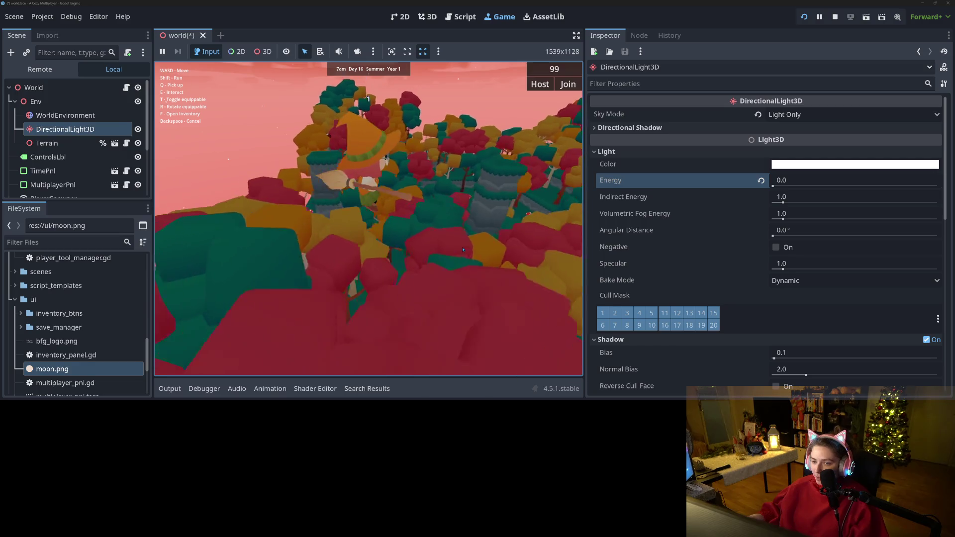
key("w")
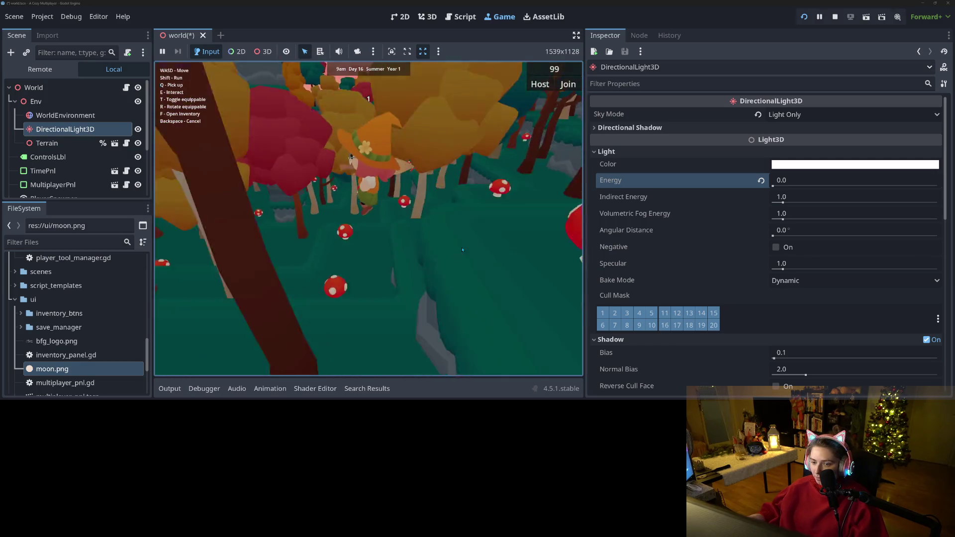
left_click(836, 17)
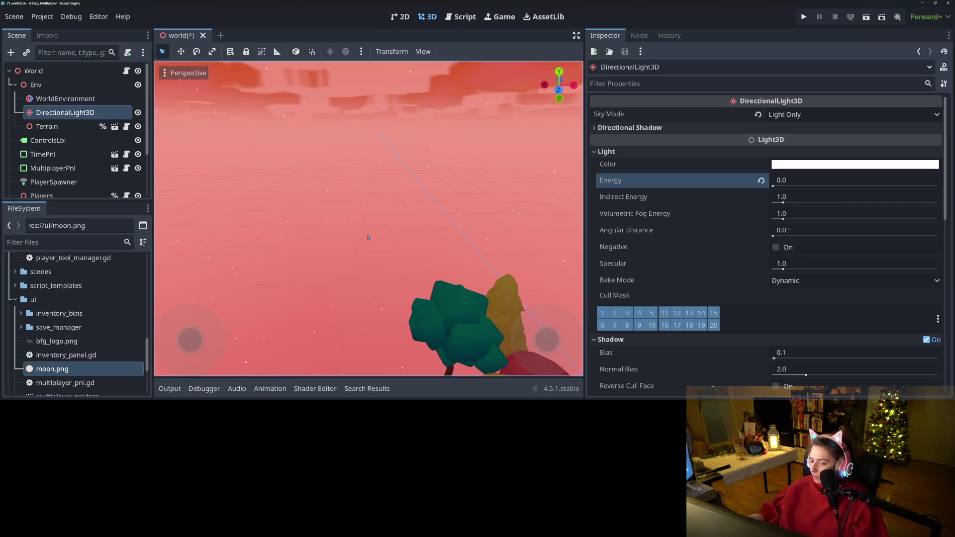
- Frame the DirectionalLight3D, orbit around the trees and sky, then switch to GitHub Desktop
key("f")
scroll(369, 234, "down", 3)
scroll(371, 229, "up", 3)
left_click_drag(371, 229, 348, 204)
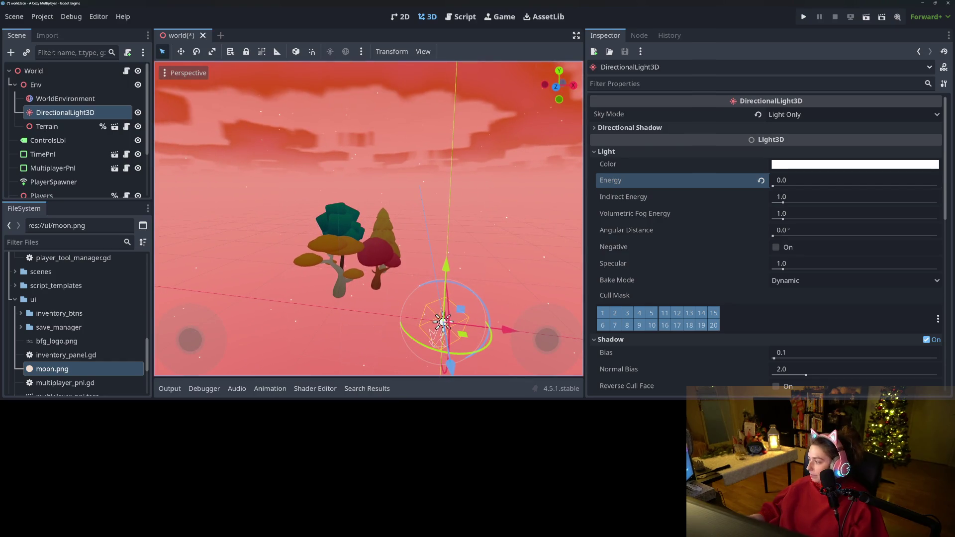
key("alt+Tab")
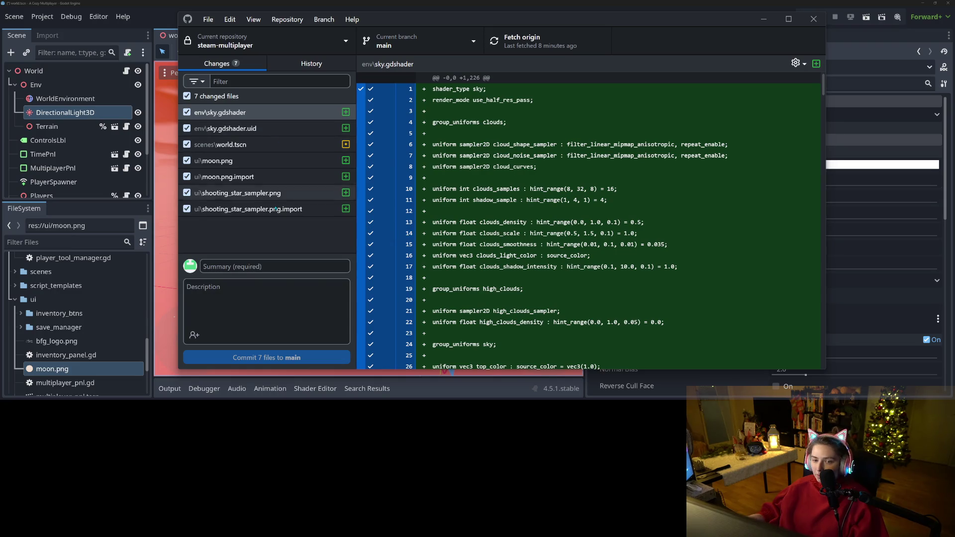
- Commit the 7 changed files with the summary "adds custom sky shader"
key("Tab")
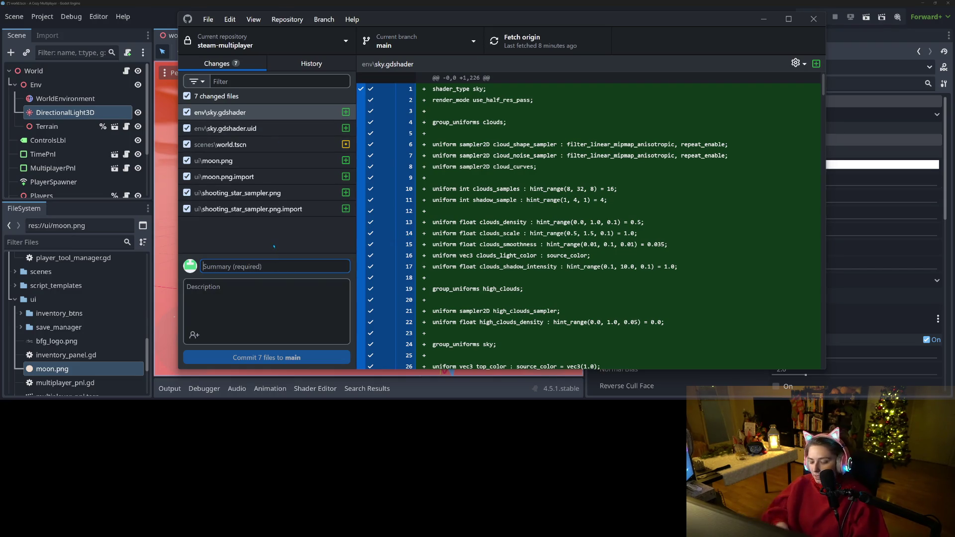
type("adds")
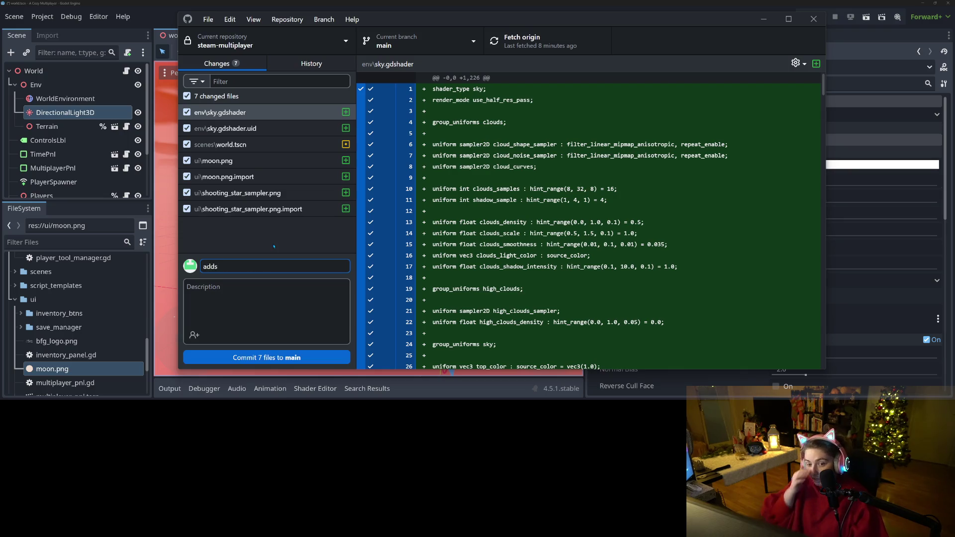
type(" custom sky shader")
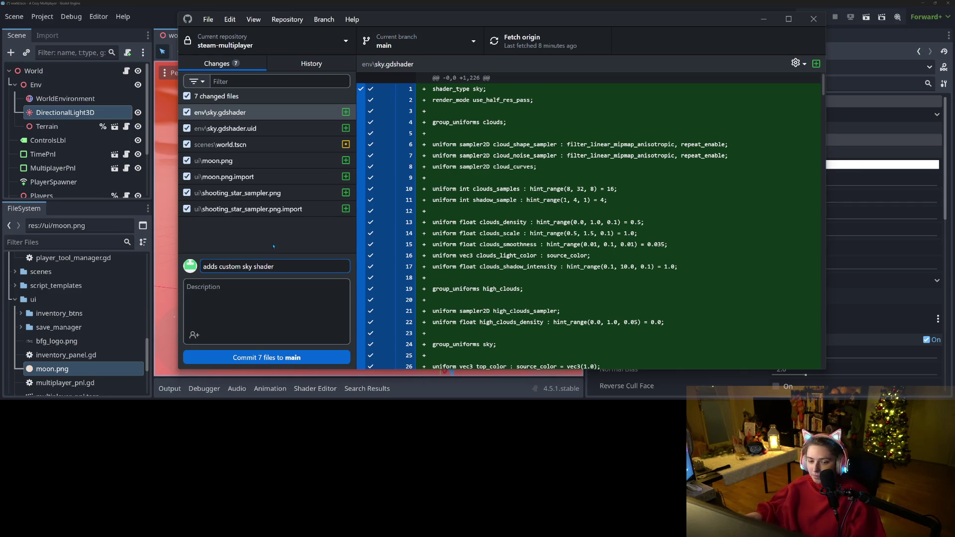
key("ctrl+Return")
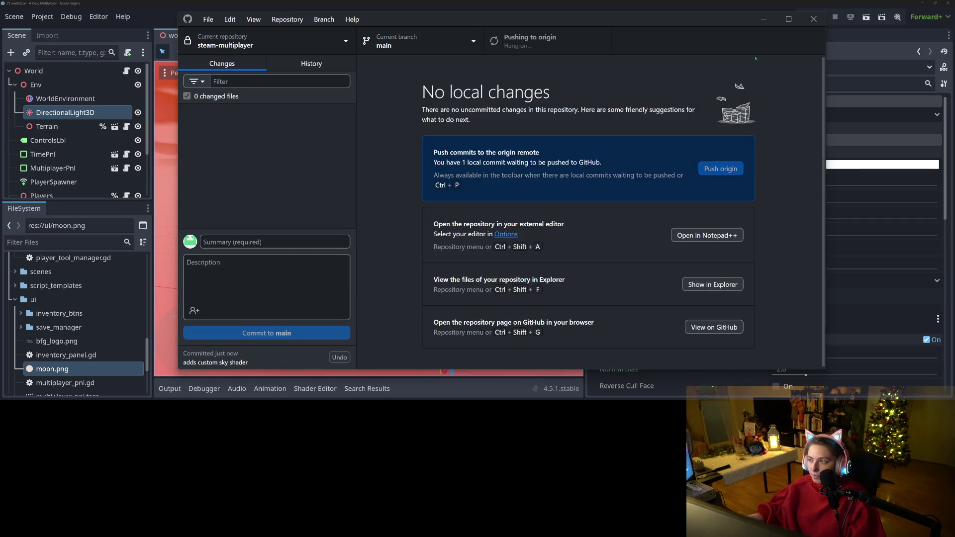
- Minimize GitHub Desktop, save the world scene in Godot and go to the Script editor
left_click(764, 19)
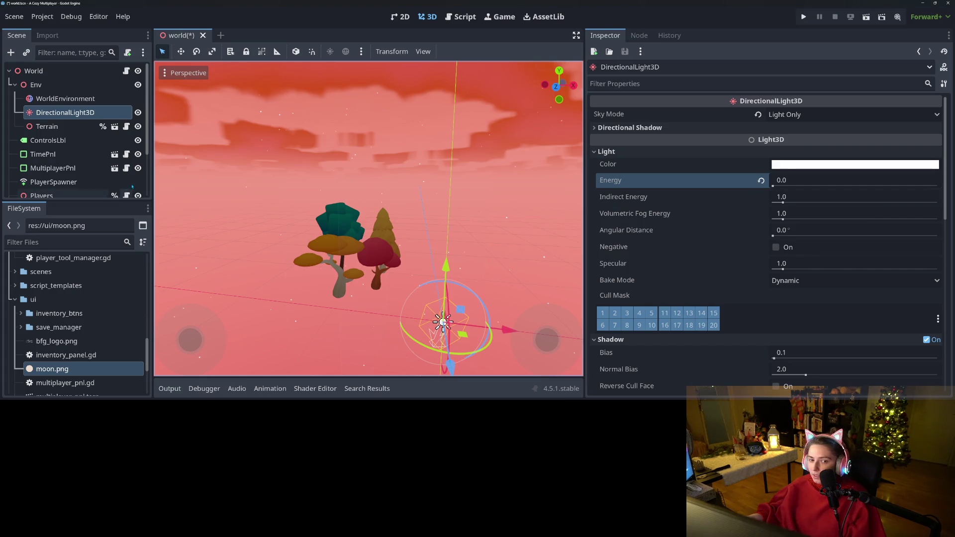
key("ctrl+s")
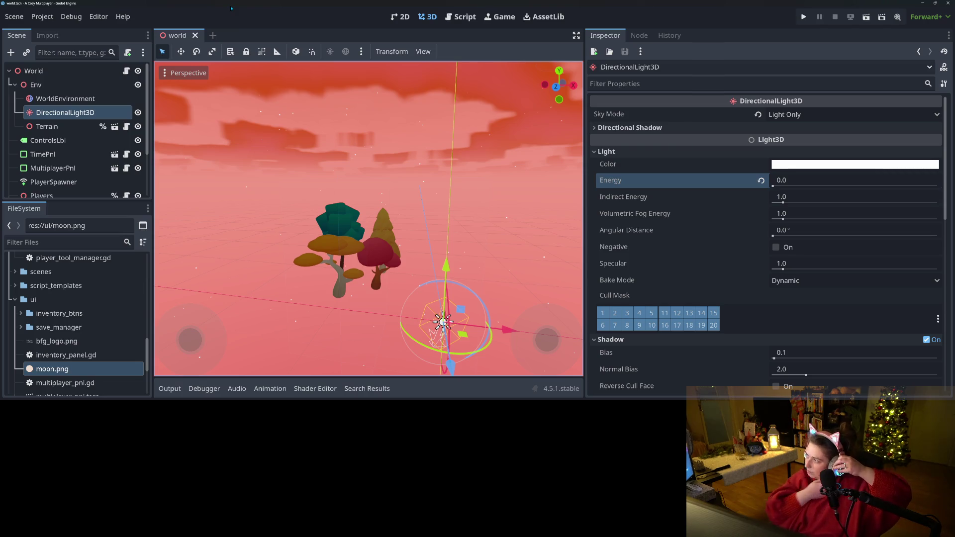
left_click(453, 20)
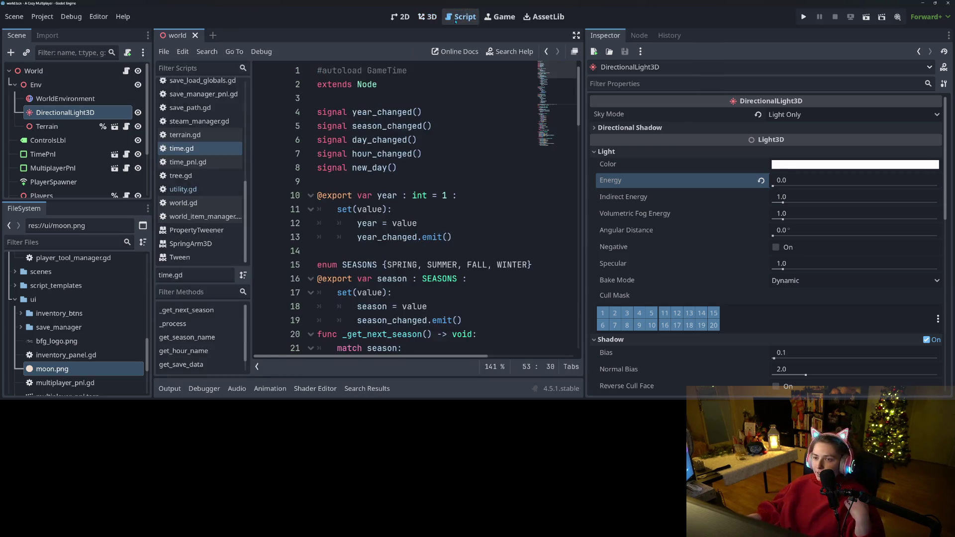
- Open ground_piece.gd, widen the code editor and scroll through the script
scroll(199, 196, "up", 10)
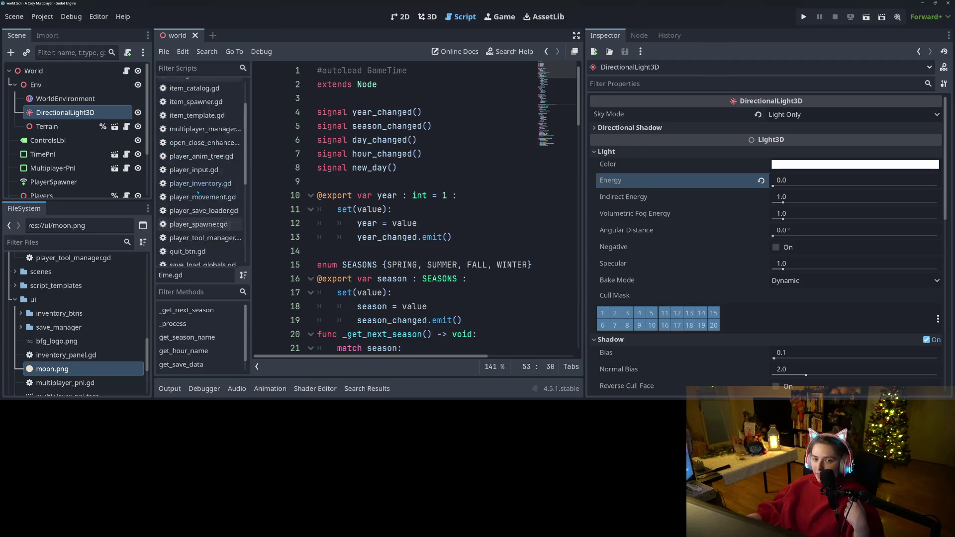
left_click(223, 88)
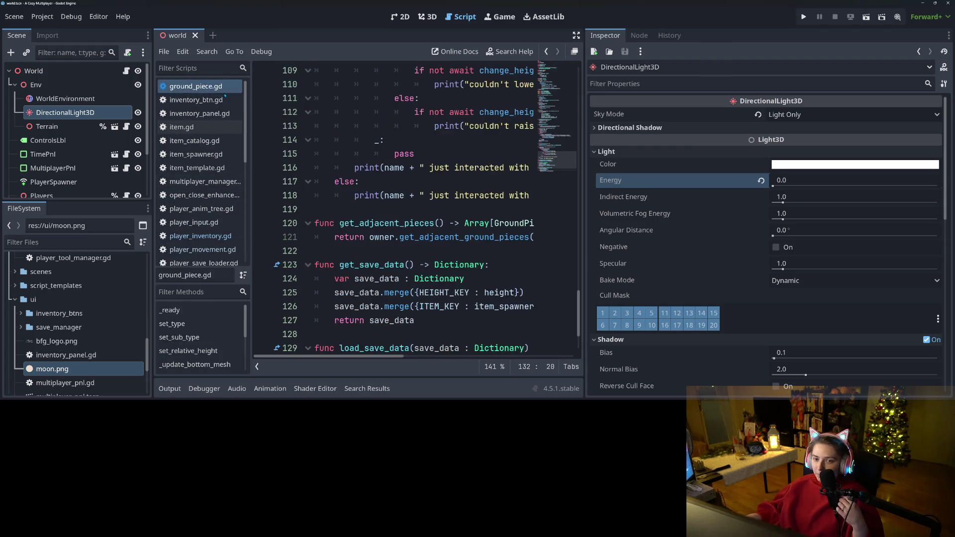
left_click_drag(584, 70, 848, 70)
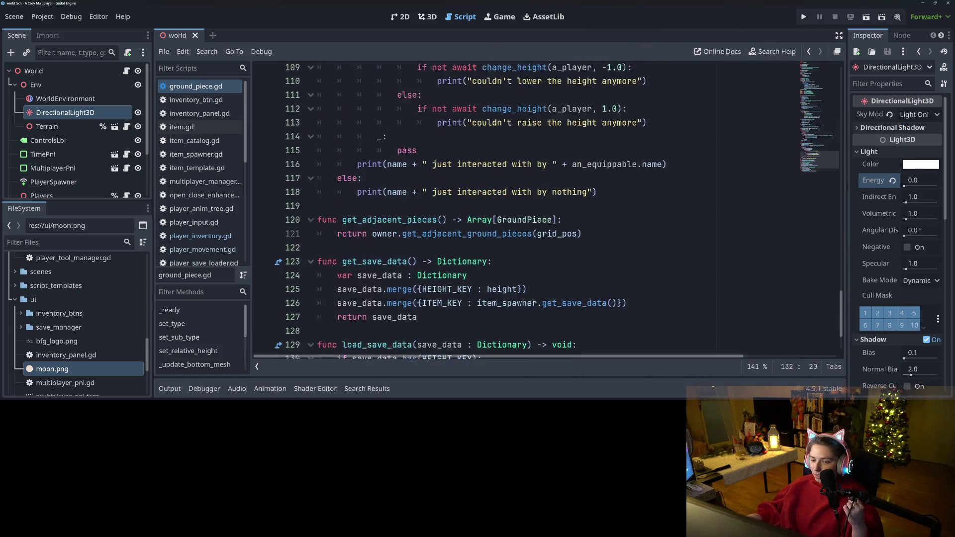
scroll(523, 209, "up", 4)
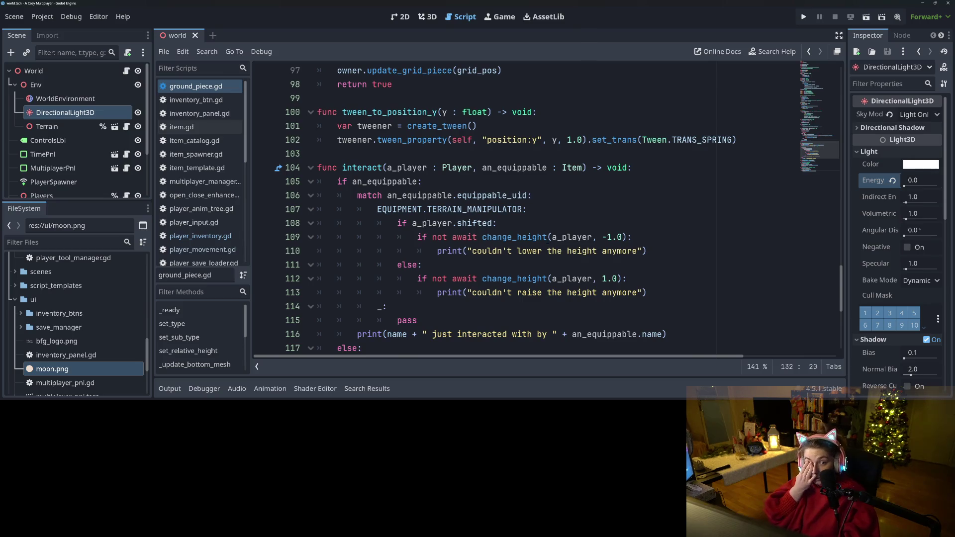
scroll(523, 209, "up", 6)
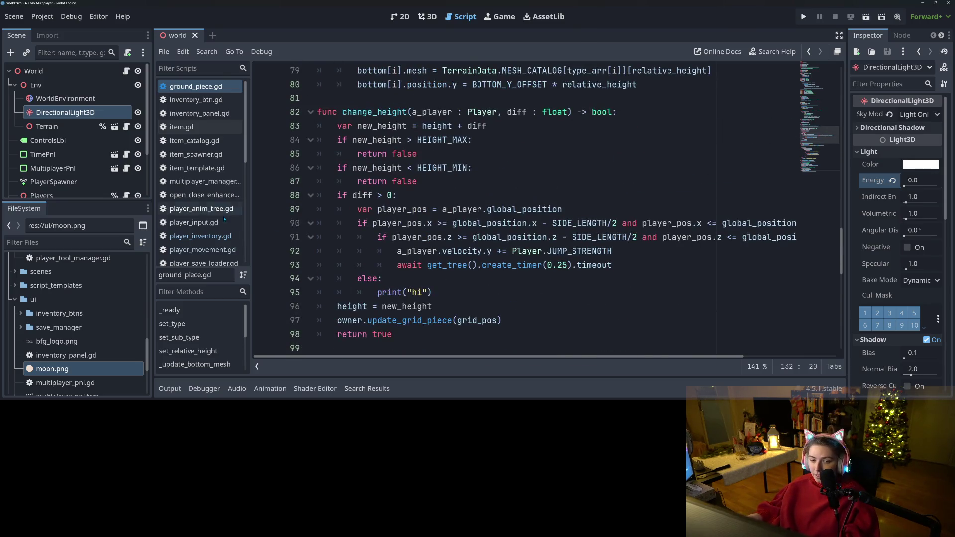
scroll(225, 219, "down", 3)
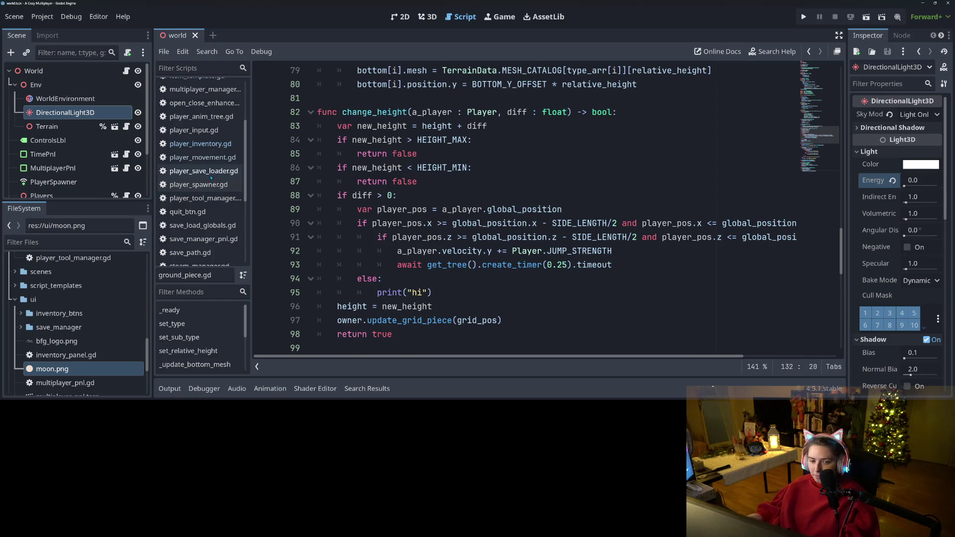
scroll(217, 221, "down", 3)
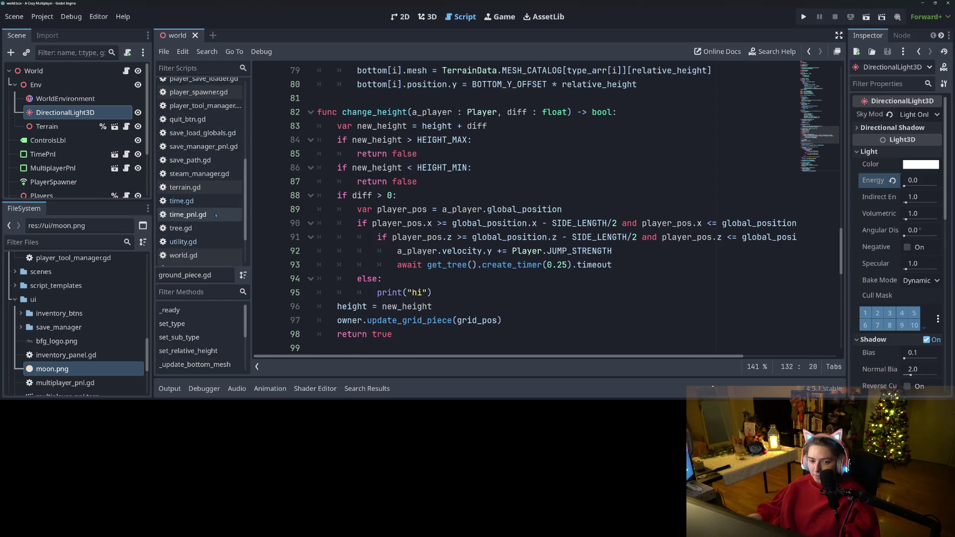
scroll(209, 204, "up", 3)
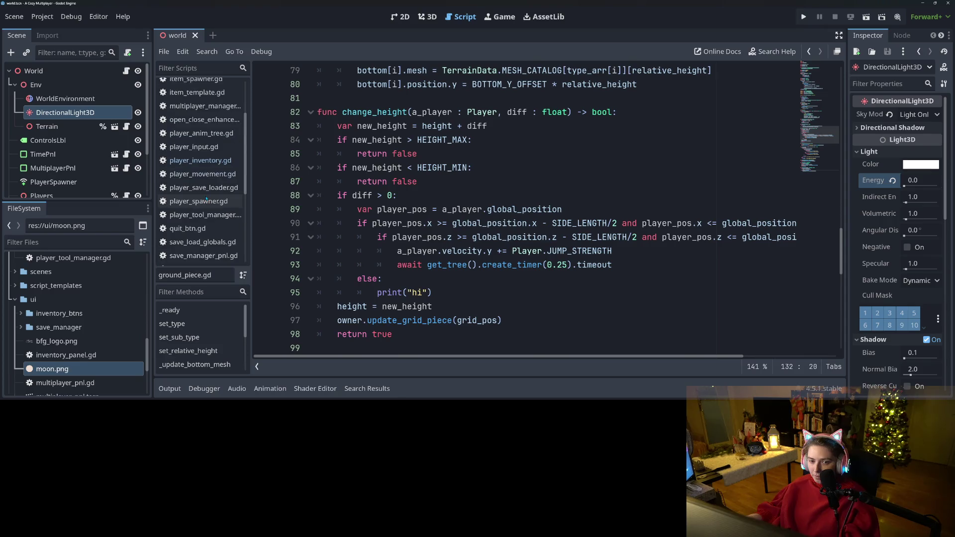
scroll(208, 175, "up", 2)
- Open item_spawner.gd and look over the add_item function on lines 12–14
left_click(210, 148)
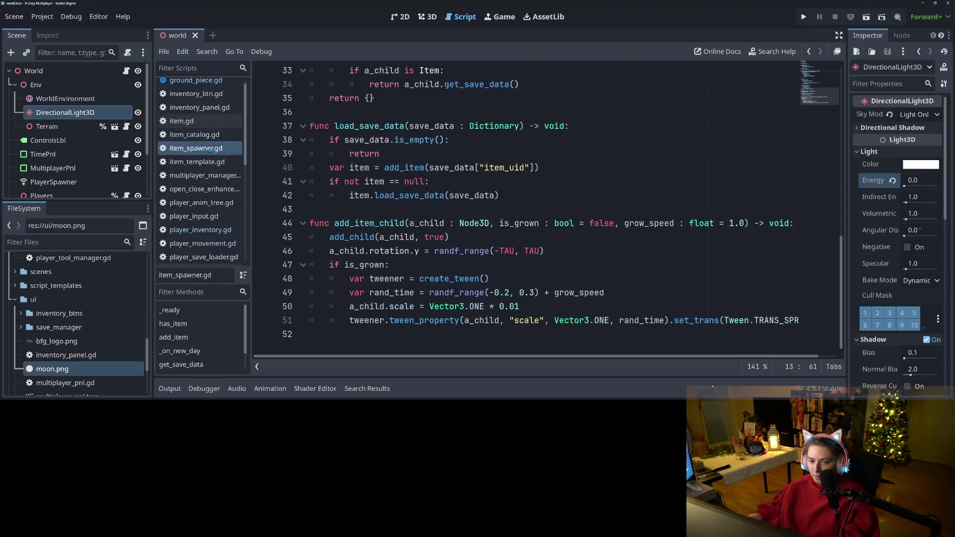
scroll(609, 278, "down", 5)
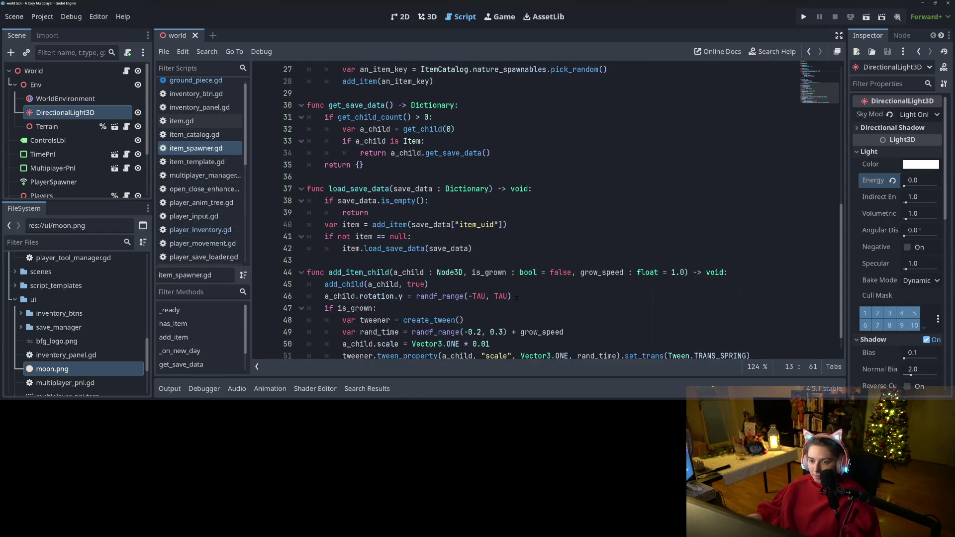
scroll(442, 292, "up", 9)
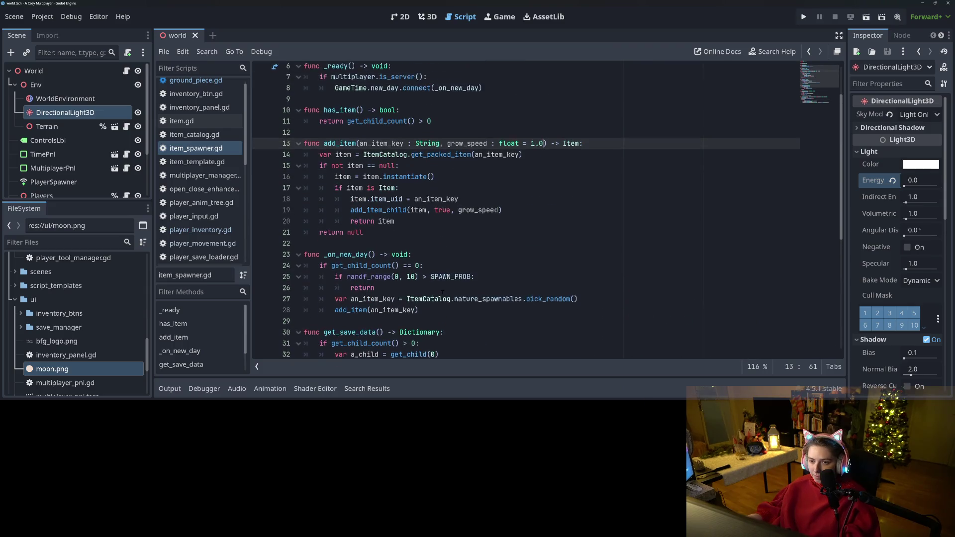
double_click(338, 203)
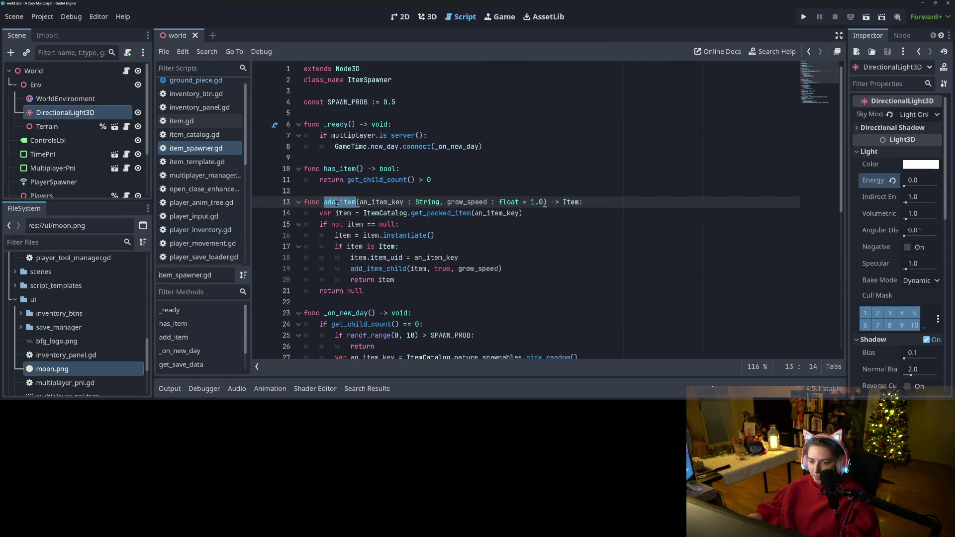
scroll(421, 269, "down", 9)
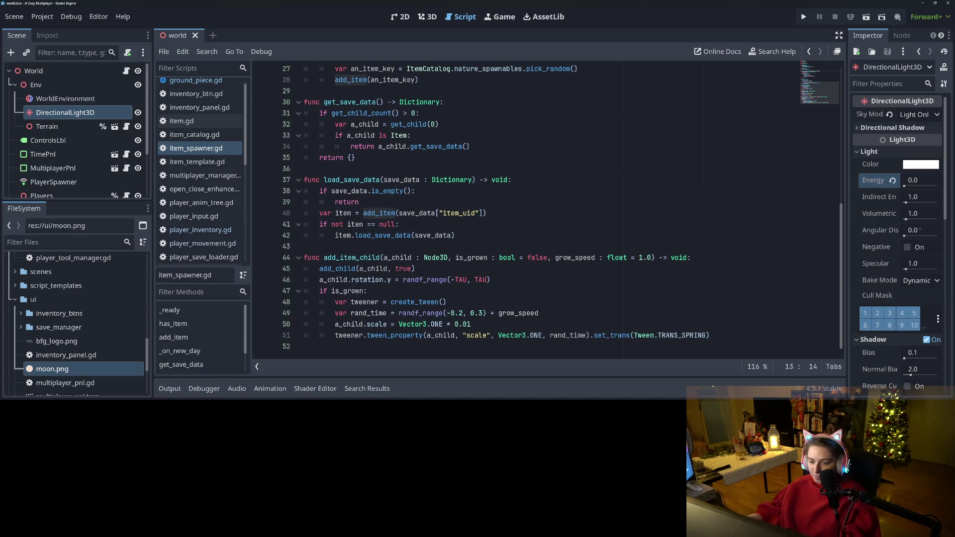
scroll(420, 214, "up", 9)
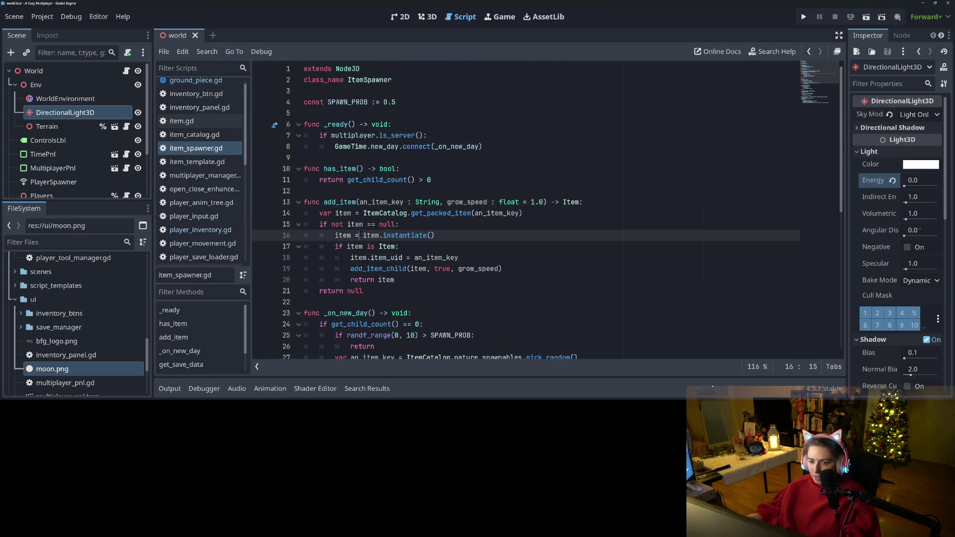
left_click(360, 213)
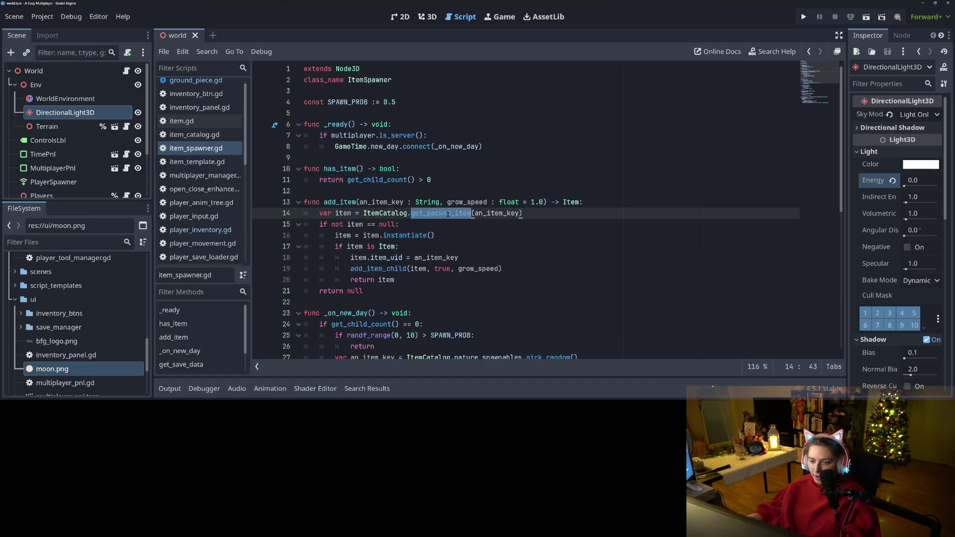
left_click(363, 213)
left_click(335, 193)
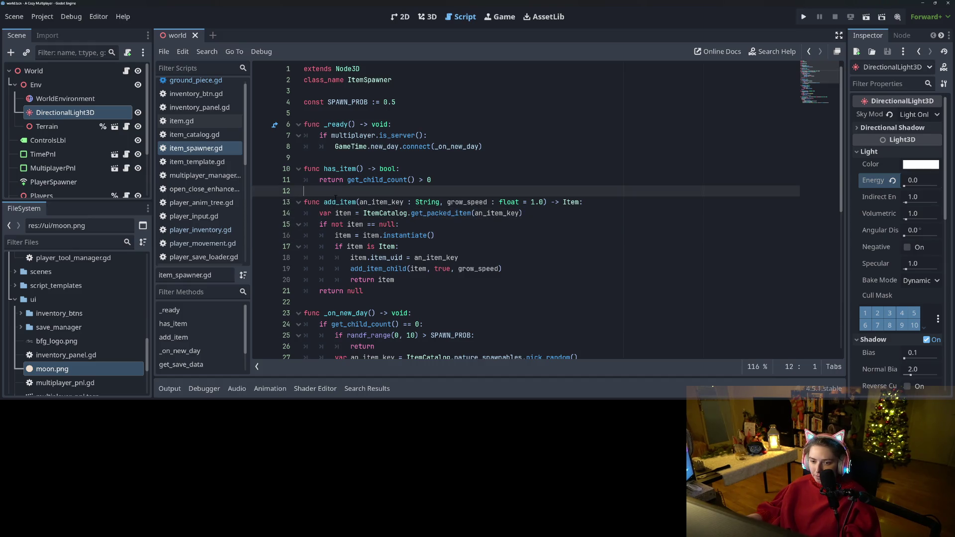
scroll(358, 217, "down", 4)
scroll(358, 214, "down", 2)
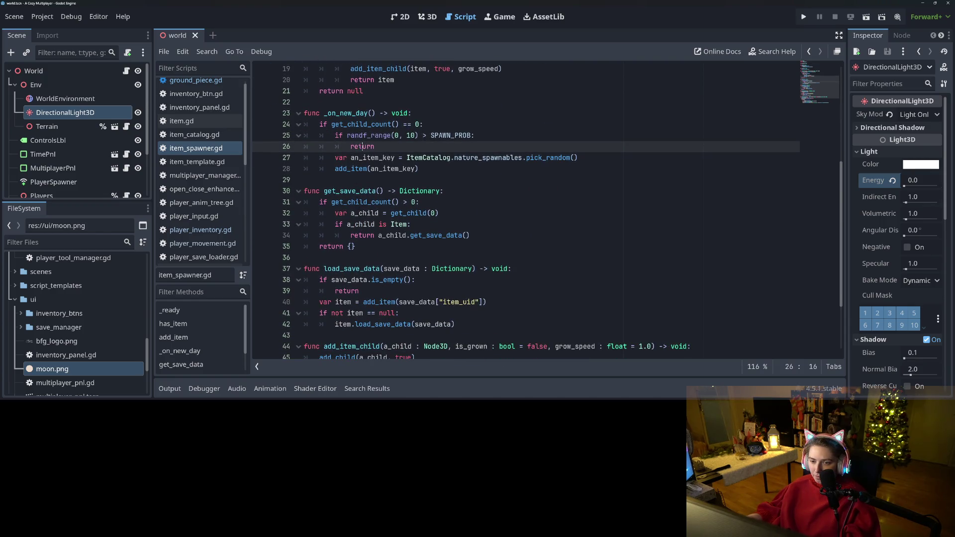
- Examine the add_item call in _on_new_day on lines 27–28, highlighting all its uses
left_click(335, 157)
double_click(383, 158)
double_click(488, 157)
double_click(351, 170)
left_click(368, 169)
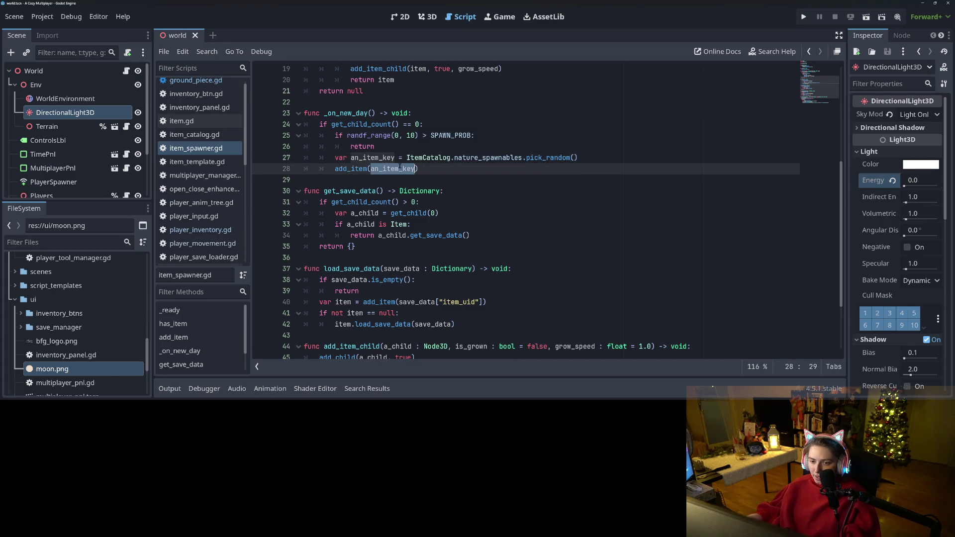
double_click(367, 169)
left_click(364, 169)
left_click(368, 169)
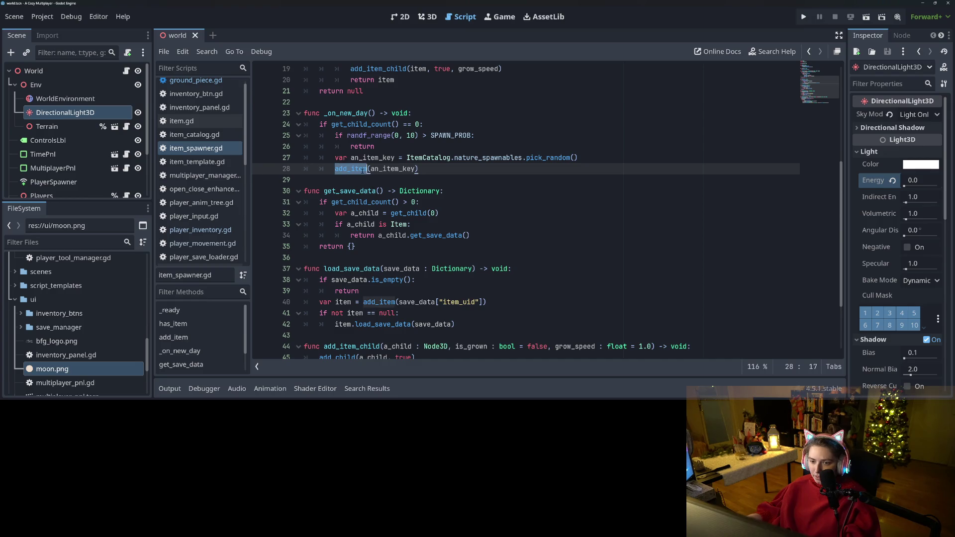
scroll(400, 229, "up", 6)
- Step through add_item's body: signature, null check, instantiate line and Item check
left_click(337, 225)
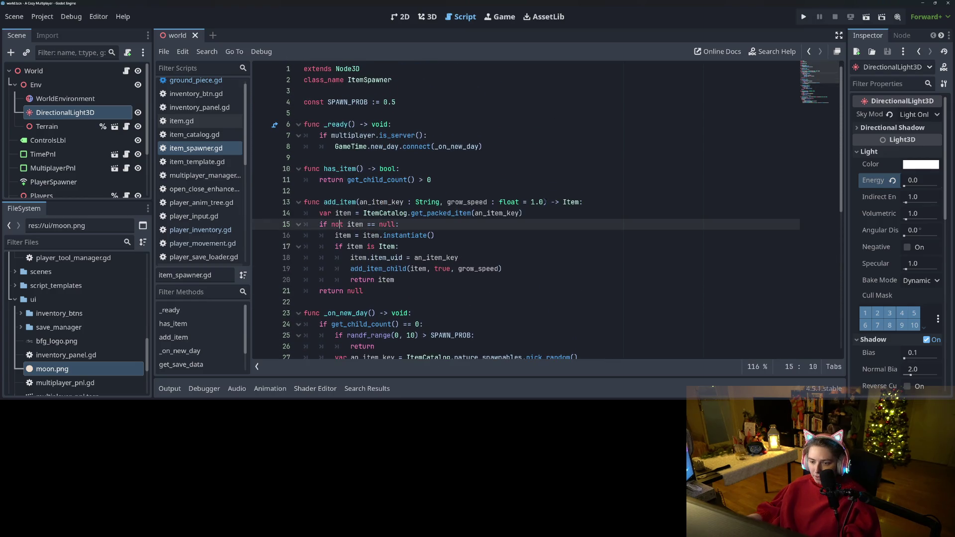
left_click(546, 216)
left_click(395, 236)
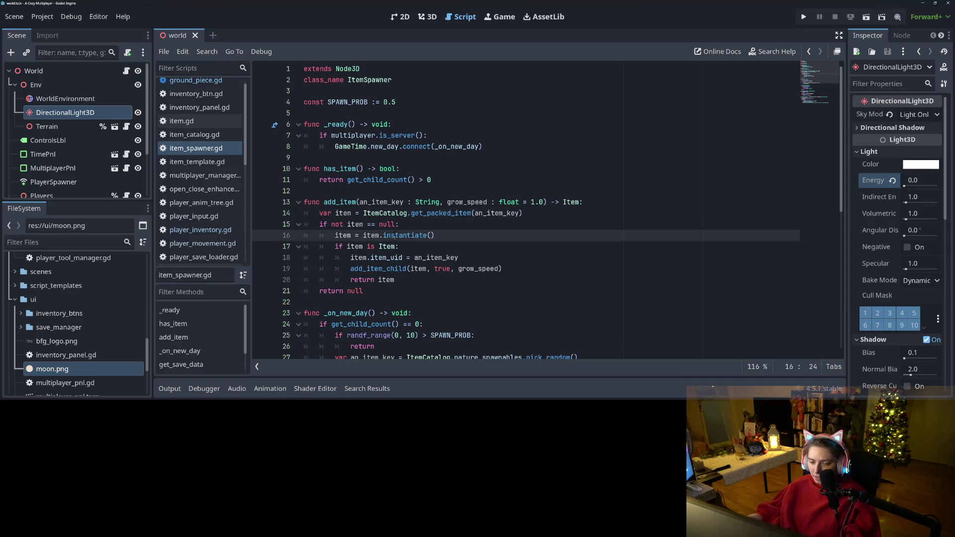
left_click(406, 224)
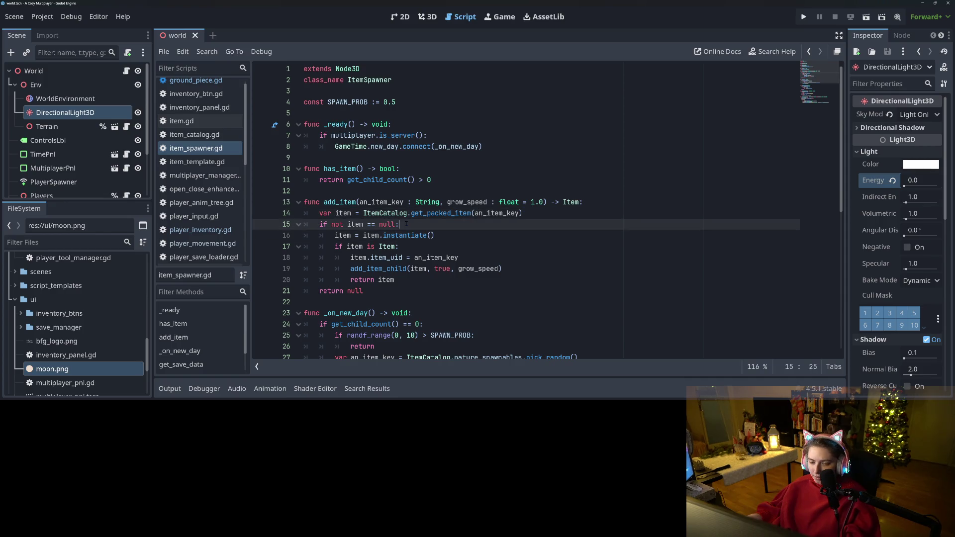
left_click(547, 215)
left_click(425, 228)
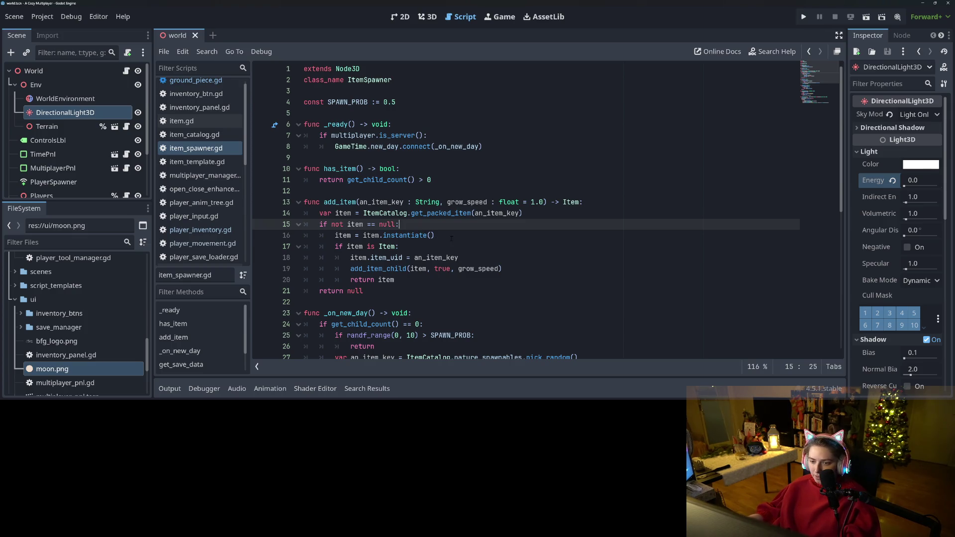
left_click(435, 236)
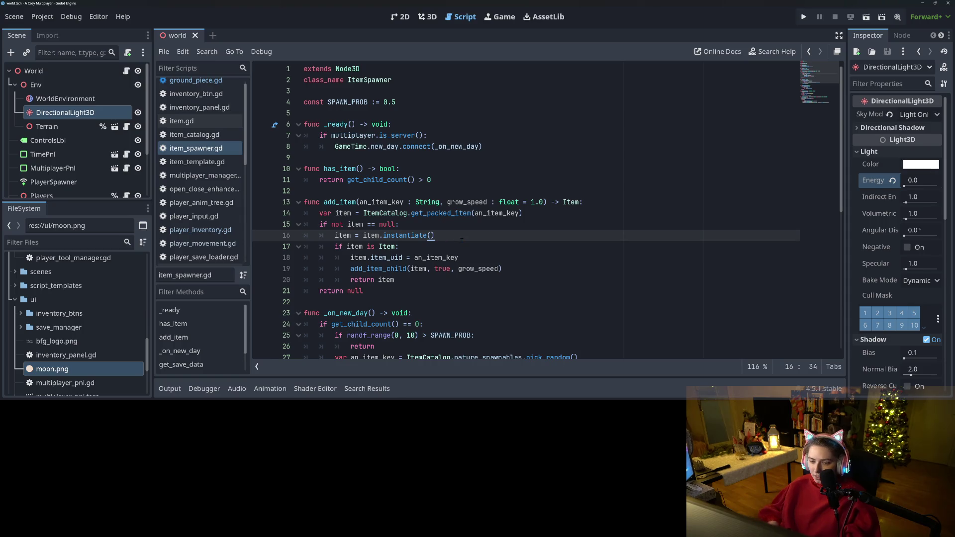
key("Down")
- Add an 'if item is Tree:' branch in add_item with an unfinished 'for an_adj in get_parent()' loop
key("Return")
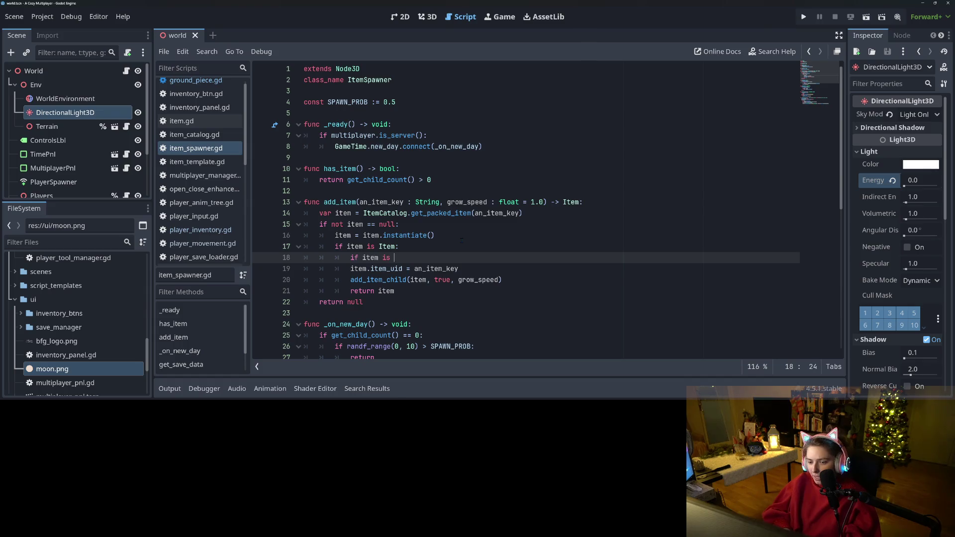
type("Tree")
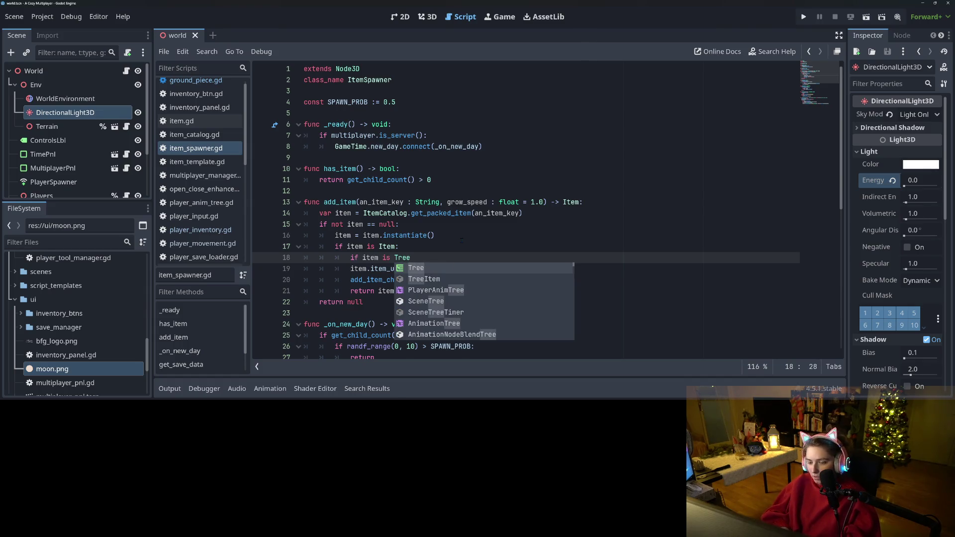
type(":")
key("Return")
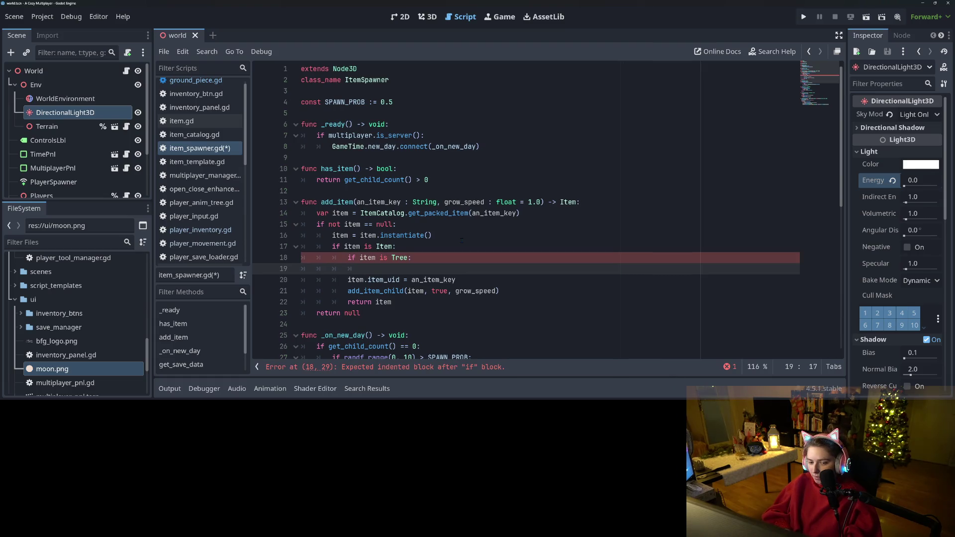
type("foran_")
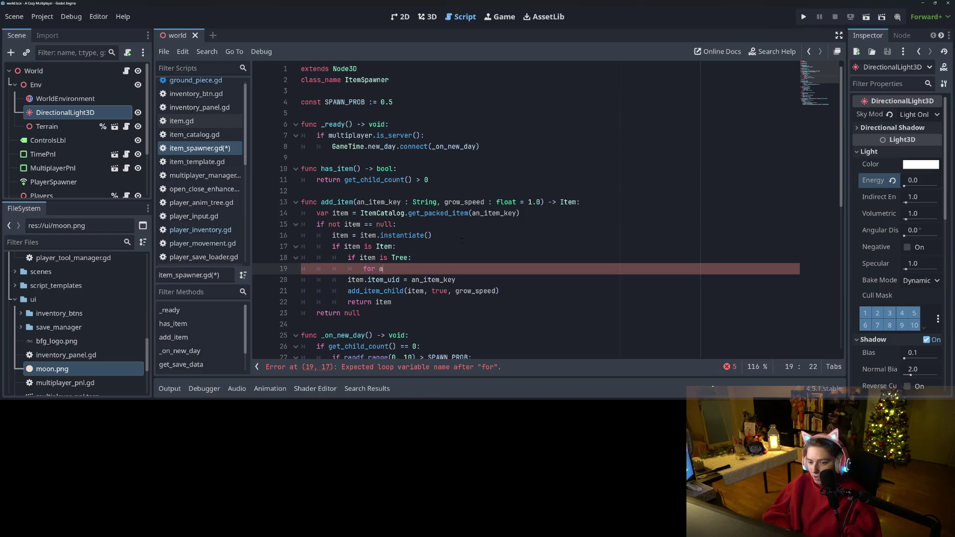
type("adj in ")
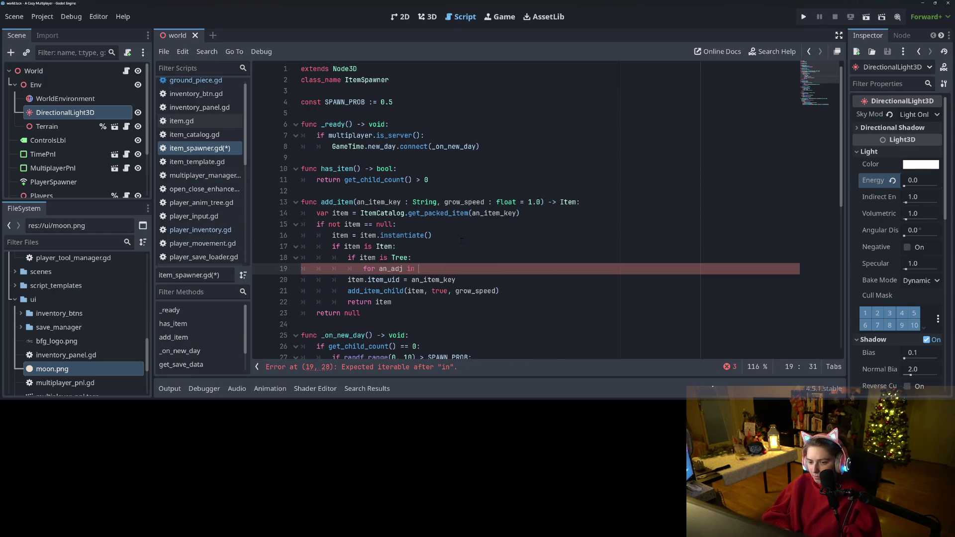
type("get_pare")
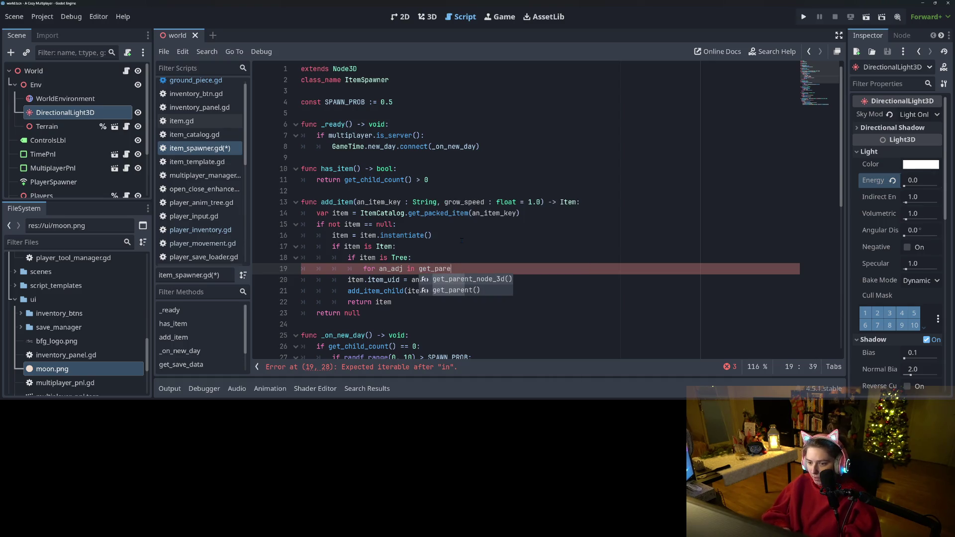
key("Down")
key("Return")
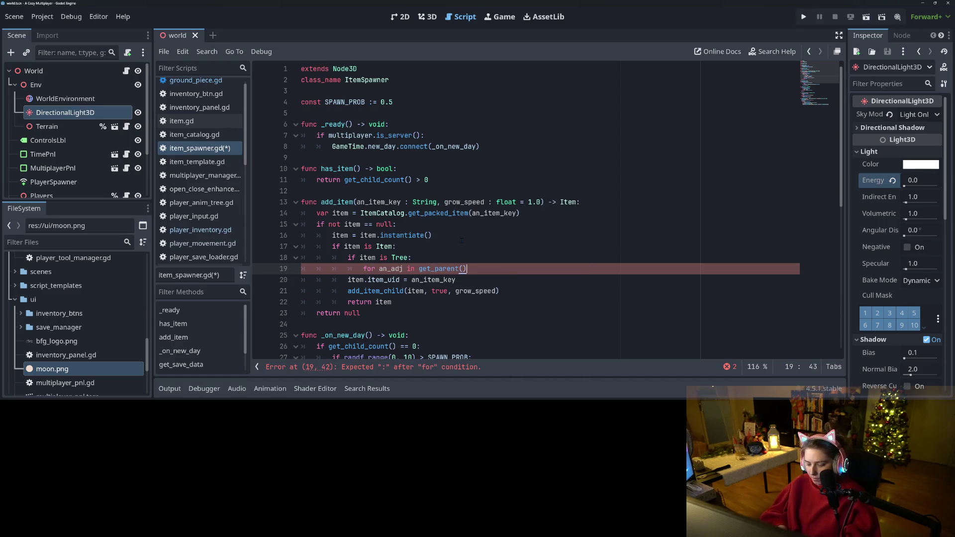
type(".get")
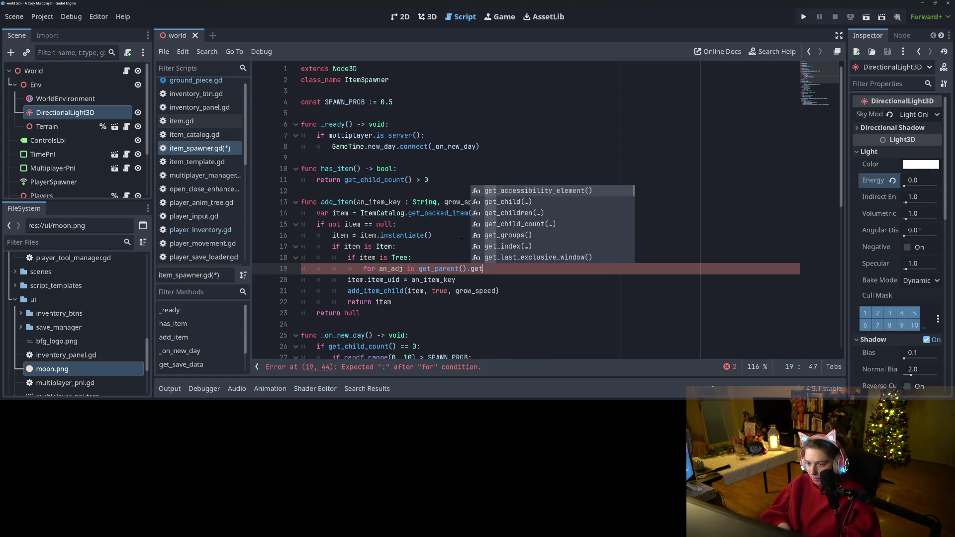
type("_ad")
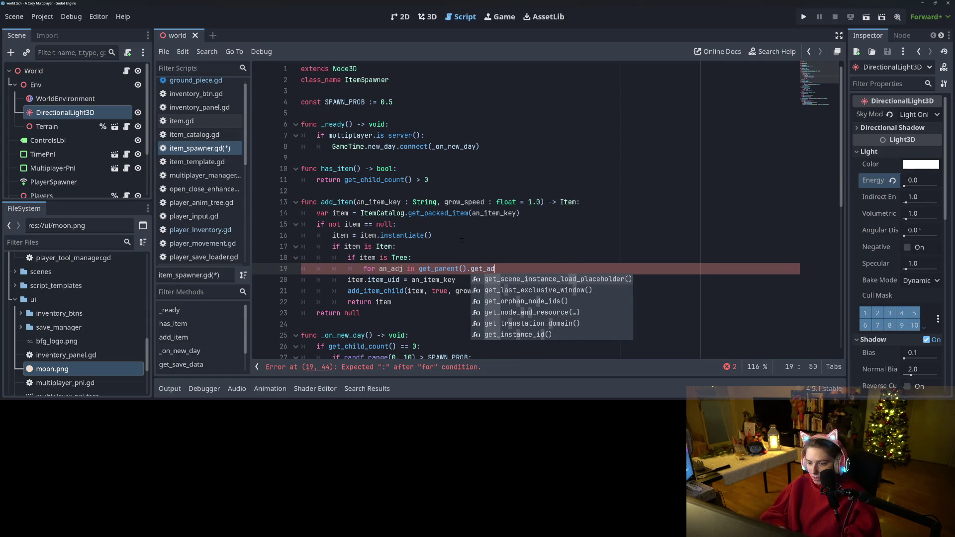
key("BackSpace")
key("BackSpace")
key("BackSpace")
key("BackSpace")
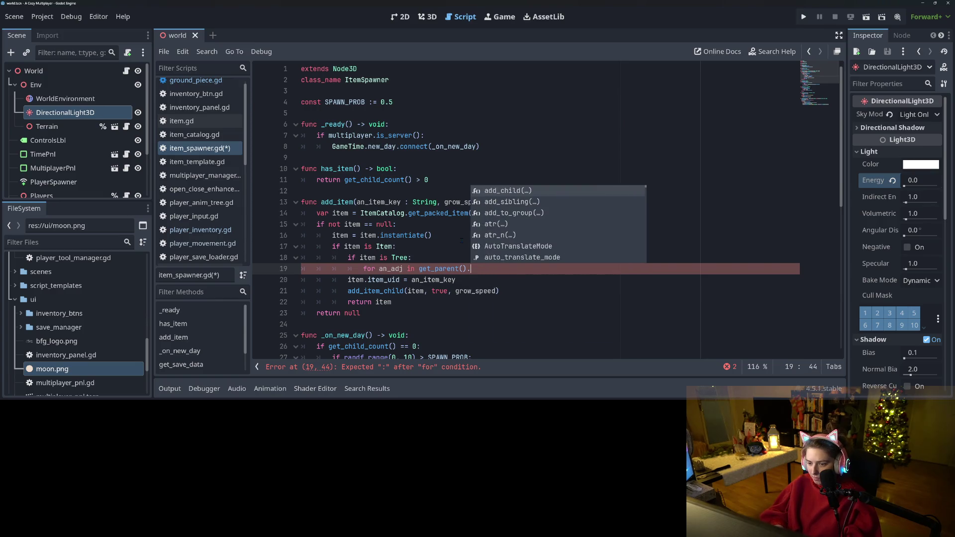
- Switch to the ground_piece.gd script
scroll(435, 269, "down", 8)
scroll(434, 269, "down", 2)
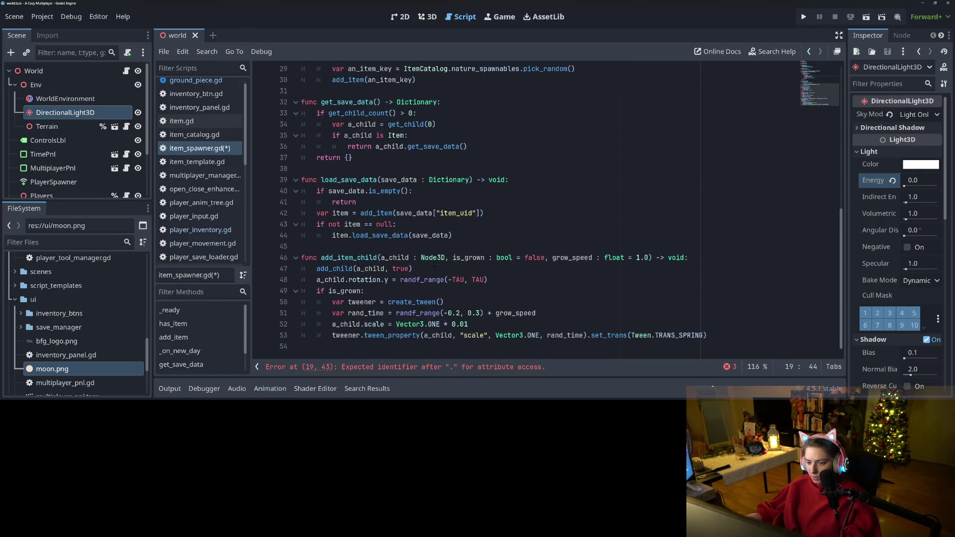
scroll(199, 149, "up", 1)
left_click(196, 86)
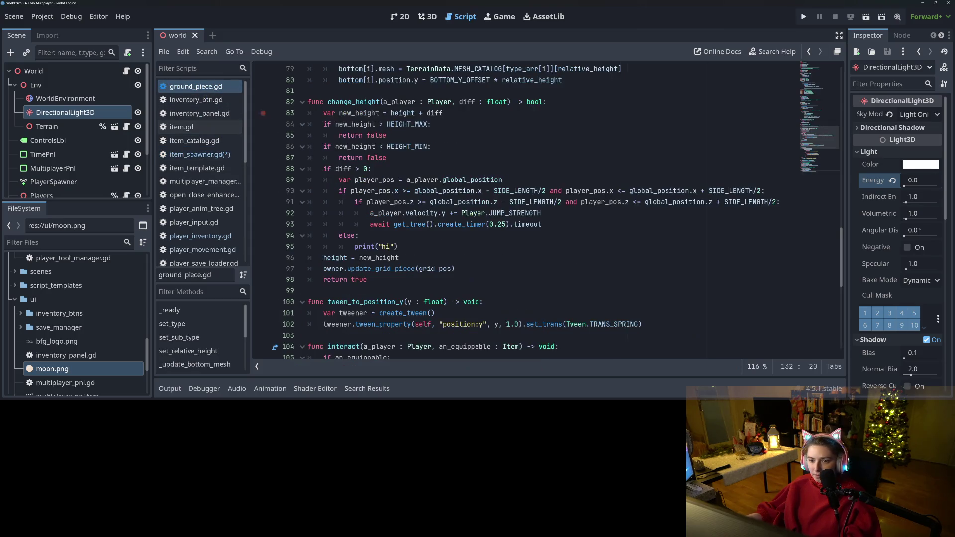
- Complete the loop header as 'for an_adj in get_parent().get_adjacent_pieces():' using the name copied from ground_piece.gd
scroll(468, 288, "down", 6)
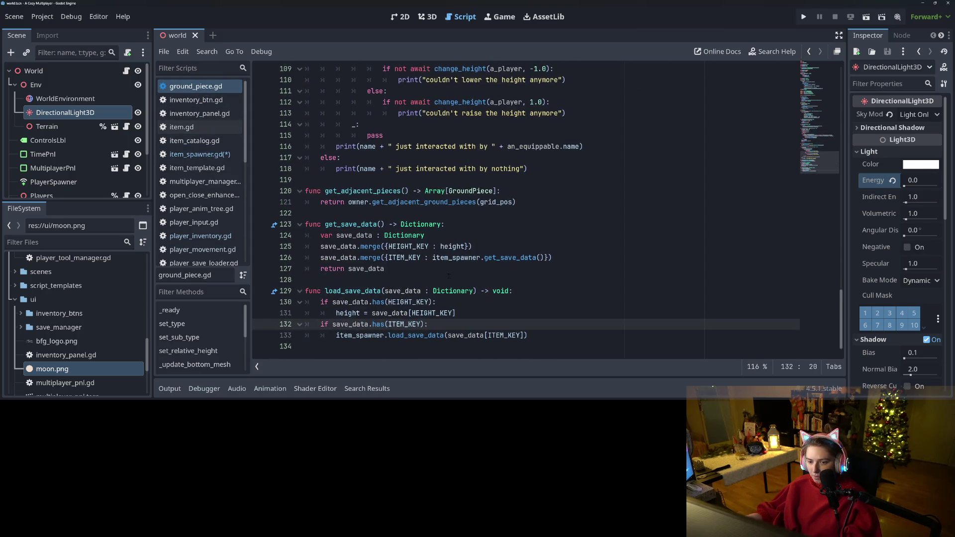
double_click(374, 191)
key("ctrl+c")
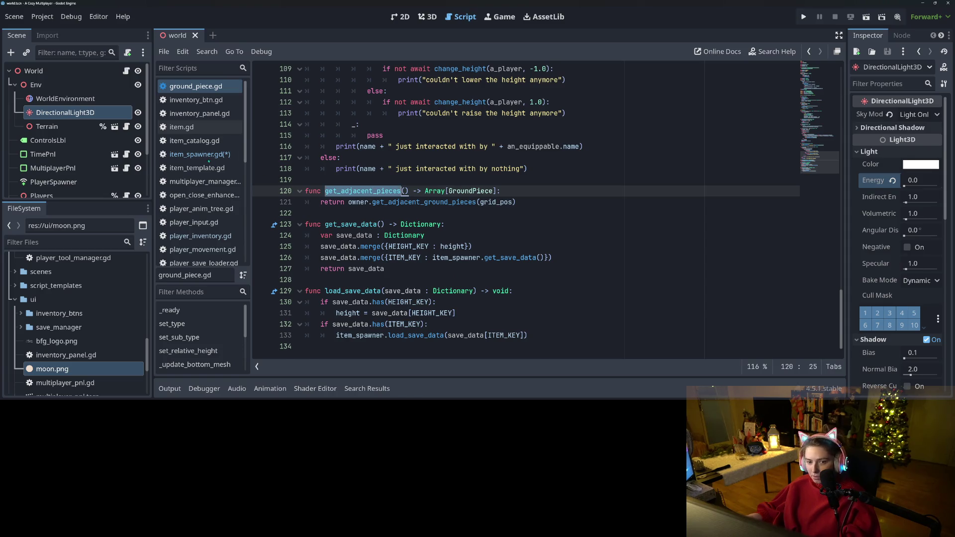
left_click(209, 158)
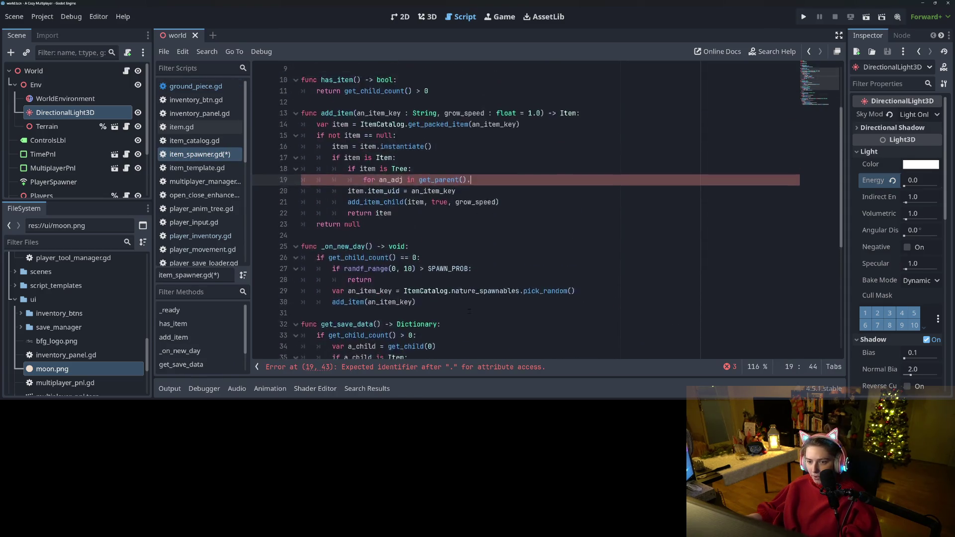
scroll(498, 222, "up", 2)
key("ctrl+v")
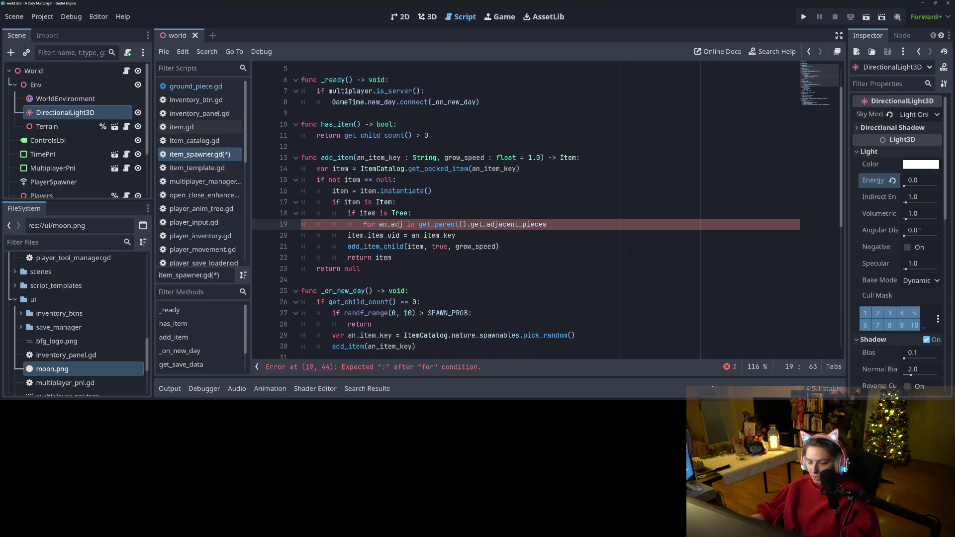
type("(")
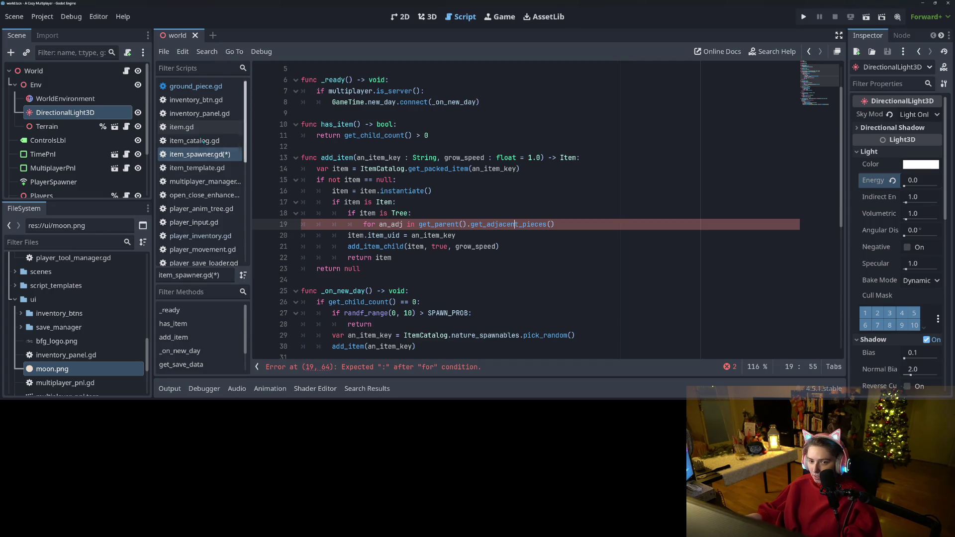
left_click(516, 224, "ctrl")
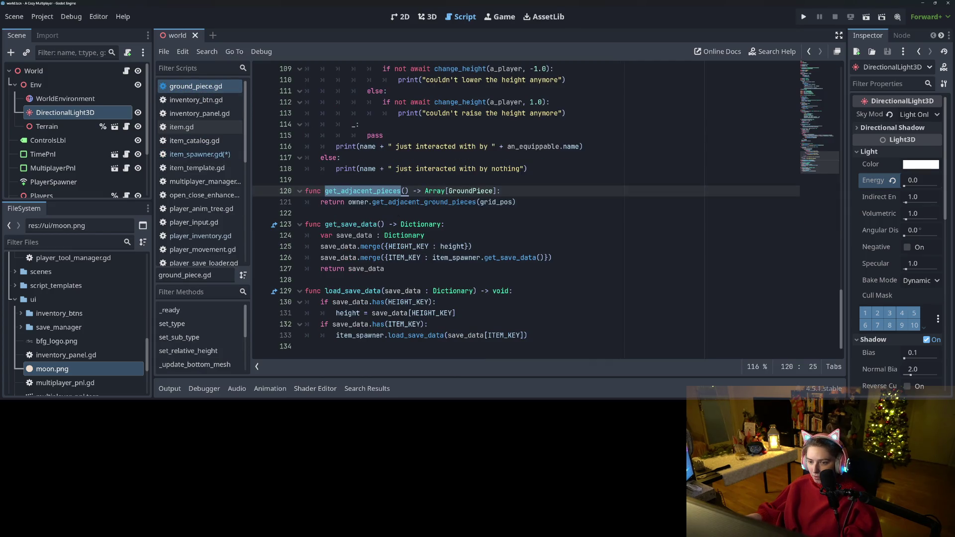
key("alt+Left")
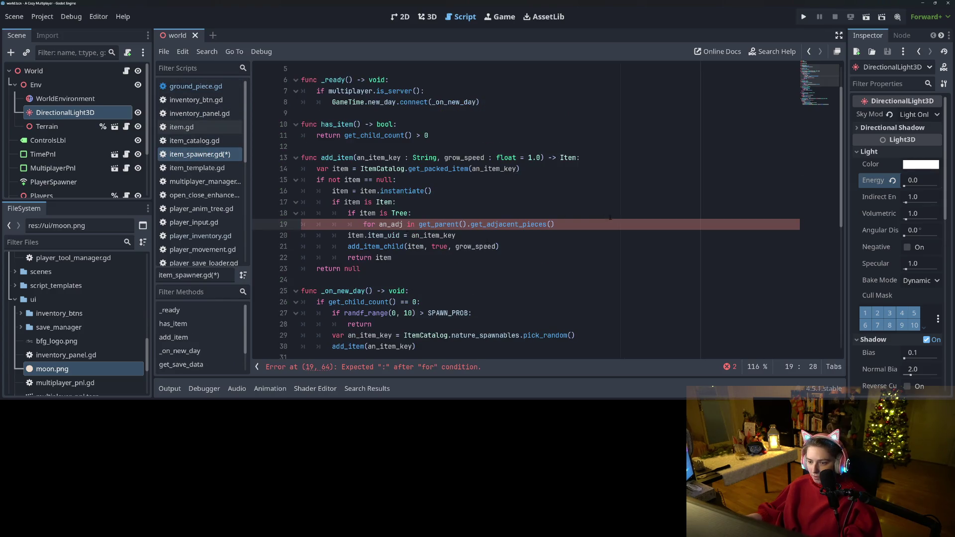
type(":")
key("Return")
type("if an")
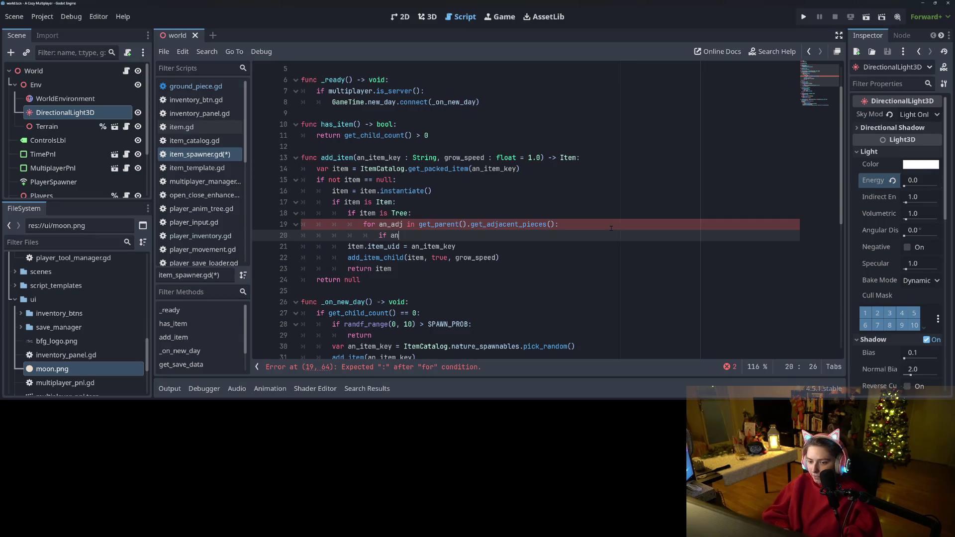
- Start an 'if an_adj.item_spawner.' check inside the loop, copying item_spawner from ground_piece.gd
type("_adj.")
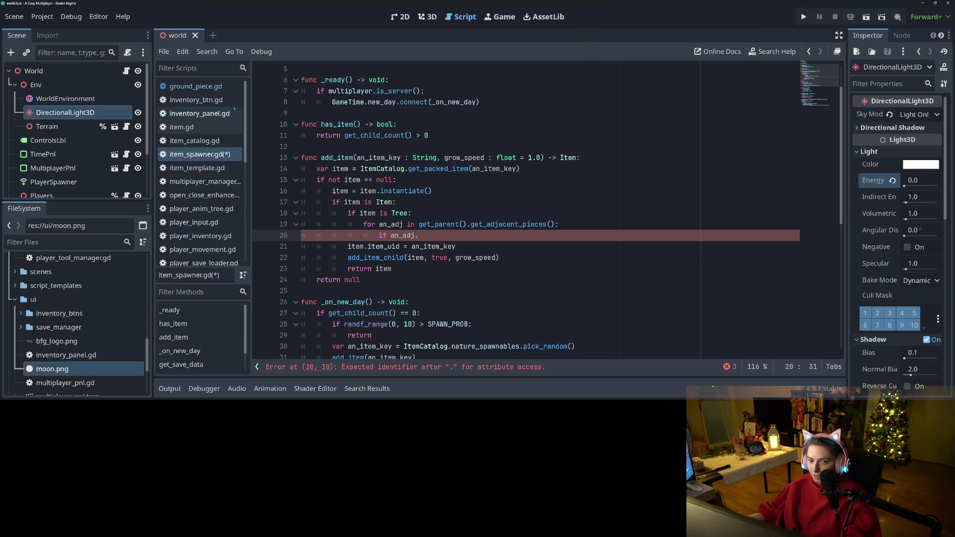
left_click(195, 86)
scroll(378, 168, "up", 15)
scroll(379, 168, "up", 20)
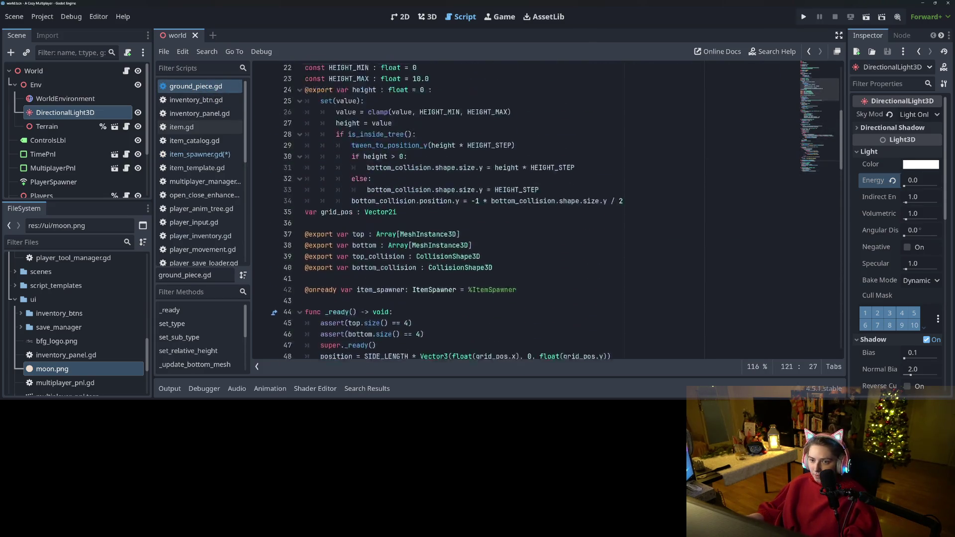
scroll(388, 238, "down", 3)
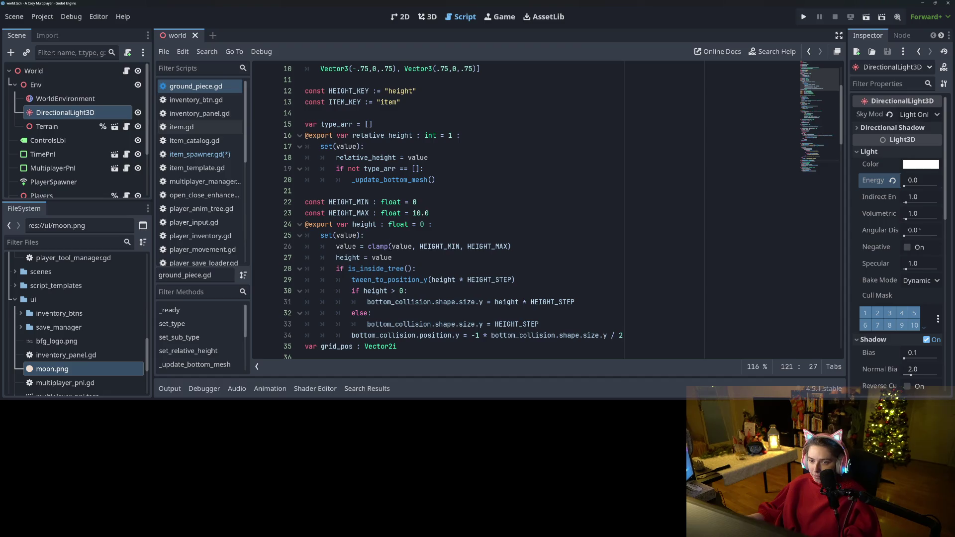
scroll(385, 251, "down", 4)
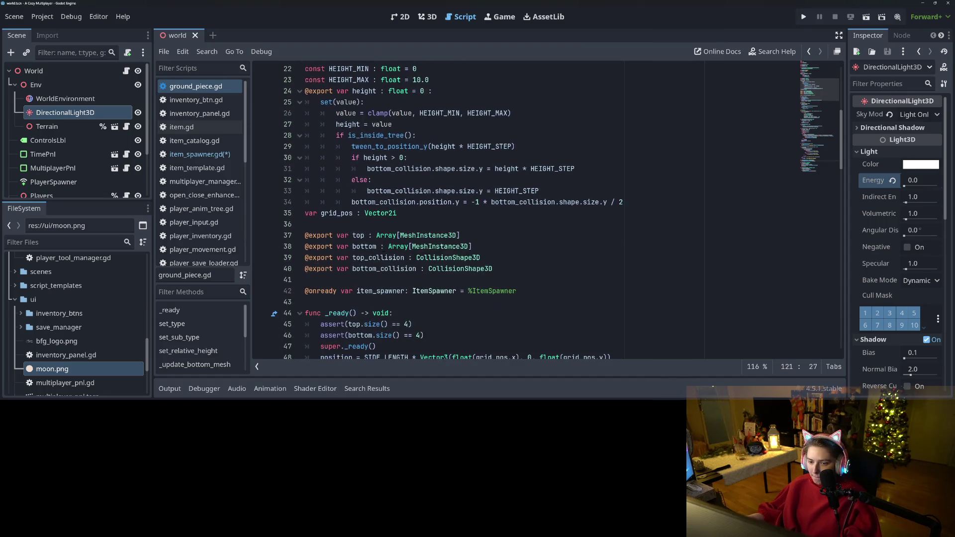
scroll(374, 225, "down", 2)
double_click(374, 225)
key("ctrl+c")
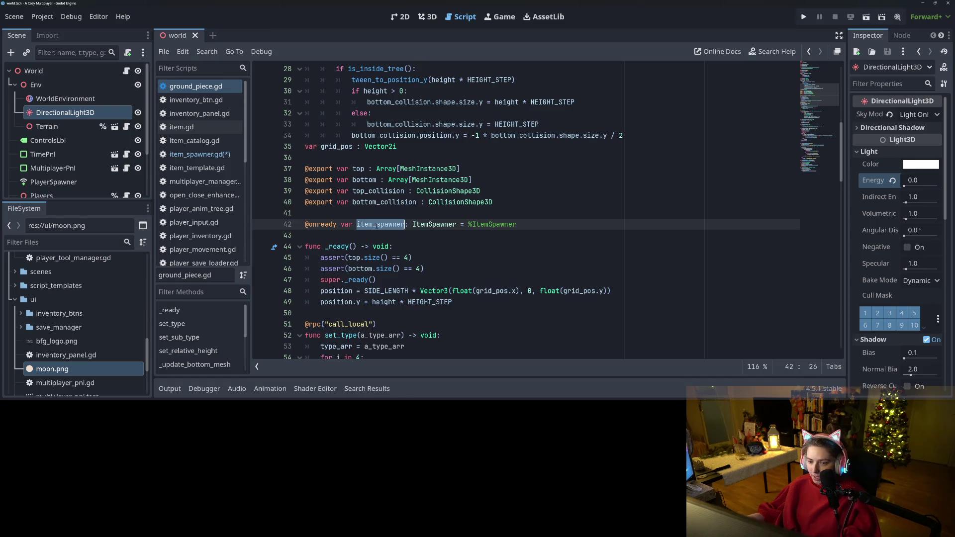
left_click(198, 155)
key("ctrl+v")
type(".")
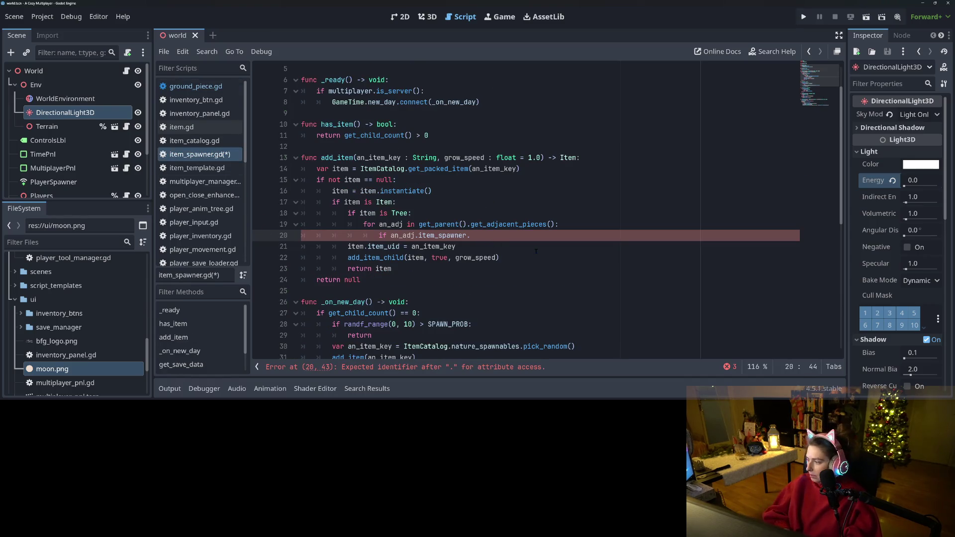
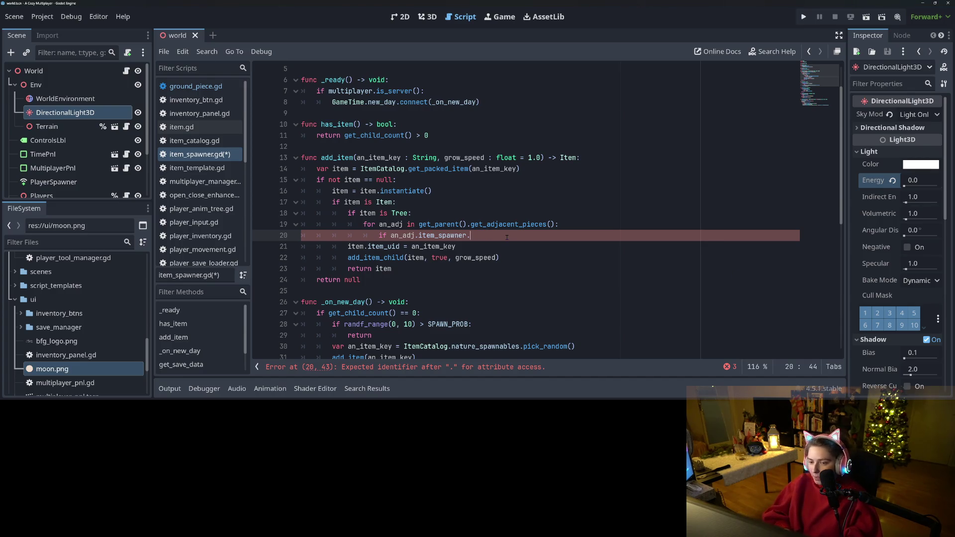
- Delete the stray '.h' left on line 20 of item_spawner.gd
type("h")
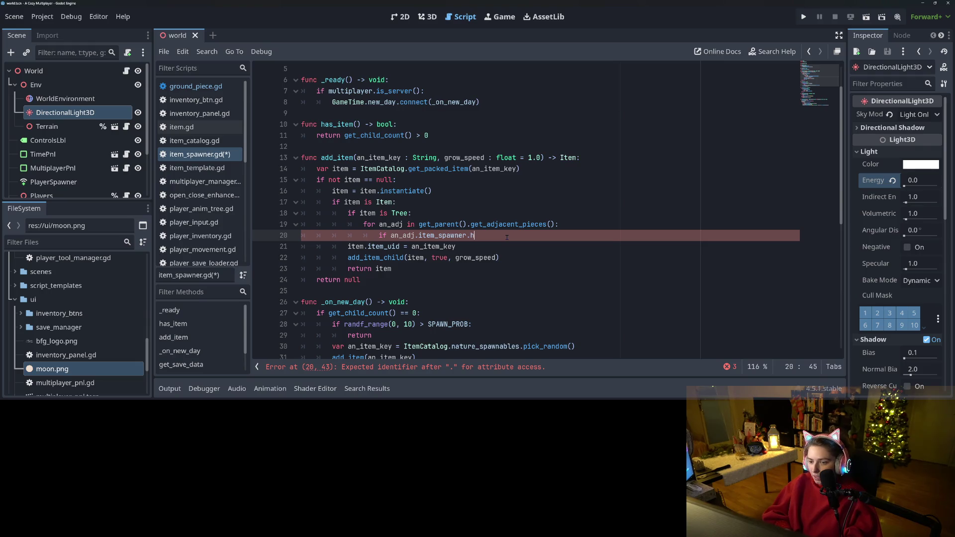
key("BackSpace")
key("BackSpace")
left_click(356, 169)
scroll(431, 108, "up", 2)
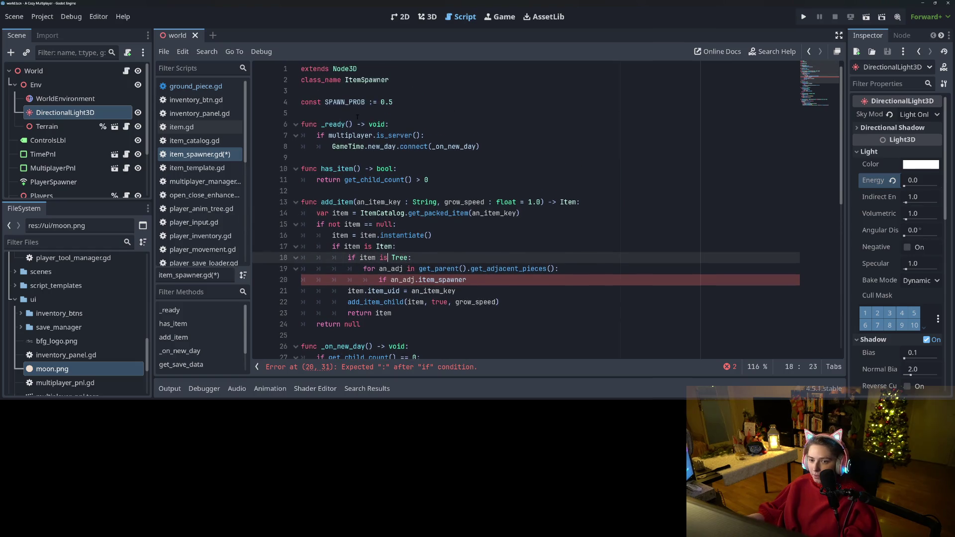
- Add 'var my_parent : GroundPiece' on a new line below SPAWN_PROB
left_click(431, 103)
key("Return")
key("Return")
type("var")
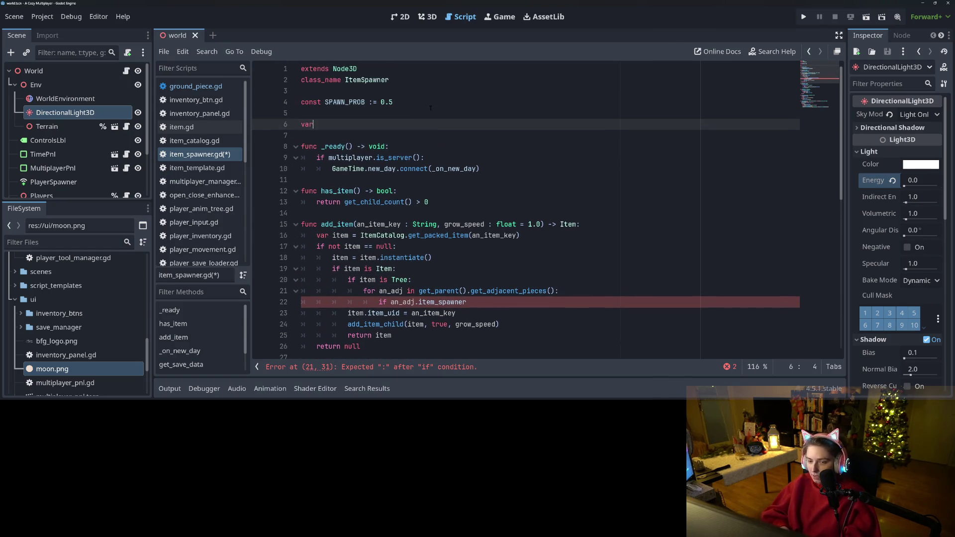
type(" my_parent =")
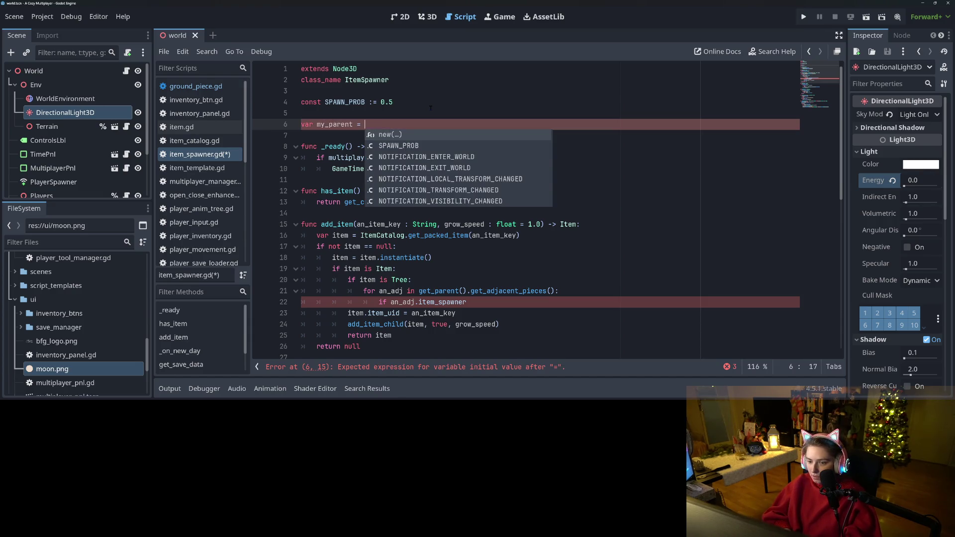
key("BackSpace")
key("BackSpace")
key("BackSpace")
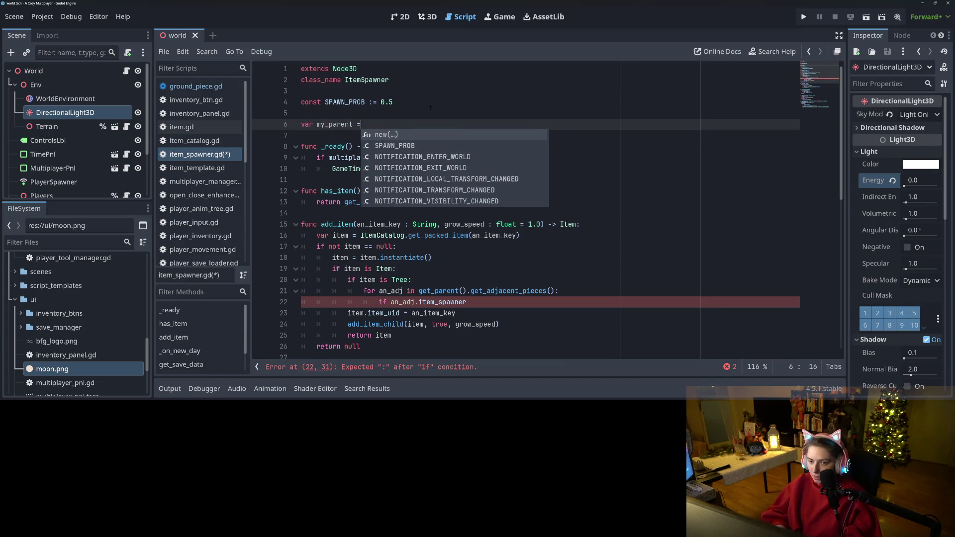
type(":Gro")
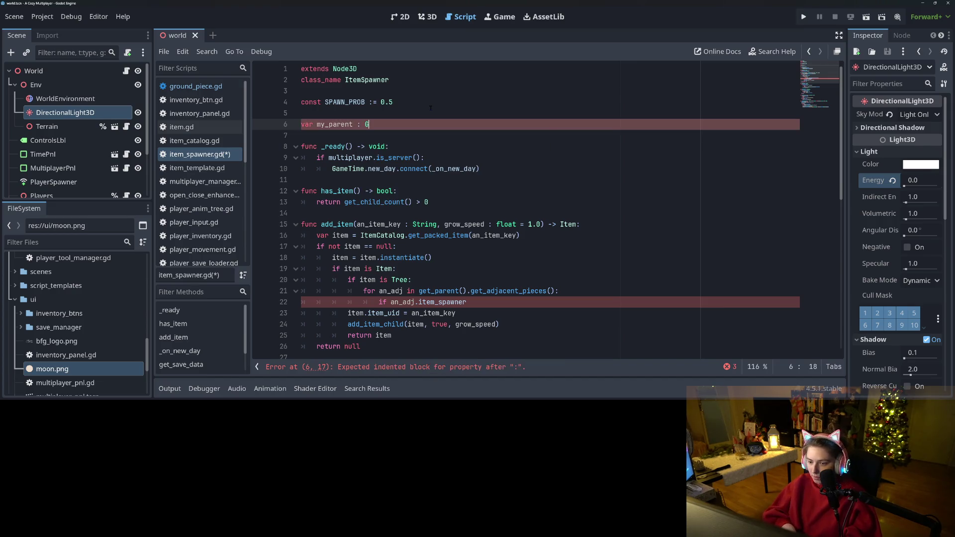
key("Return")
double_click(338, 125)
left_click(402, 144)
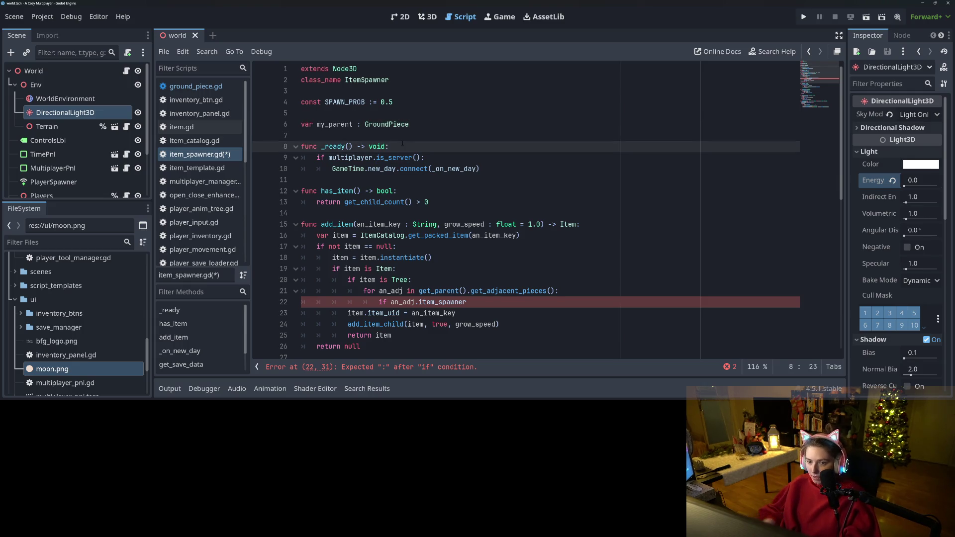
- In _ready, add a check that get_parent() is a GroundPiece
key("Return")
type("if my")
key("Return")
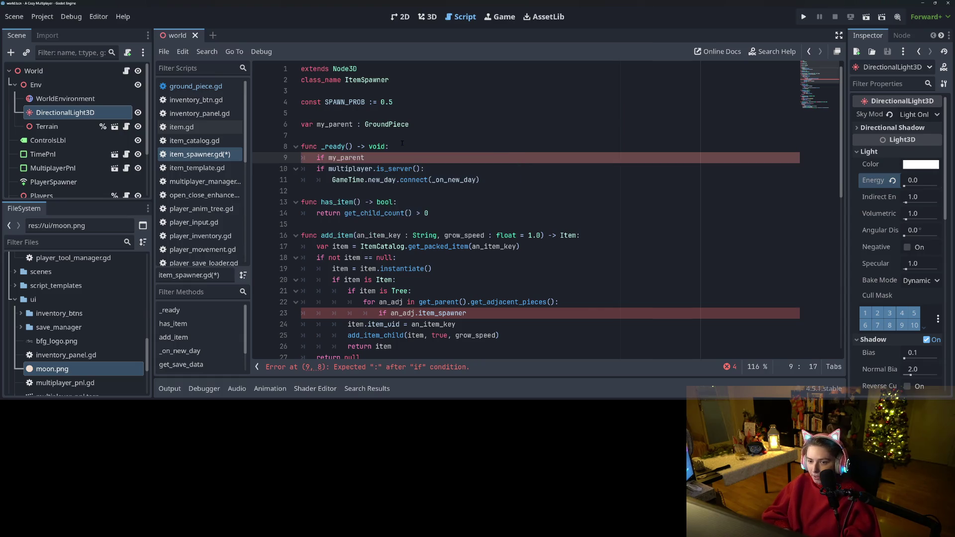
type(".")
key("BackSpace")
key("BackSpace")
key("BackSpace")
type("get")
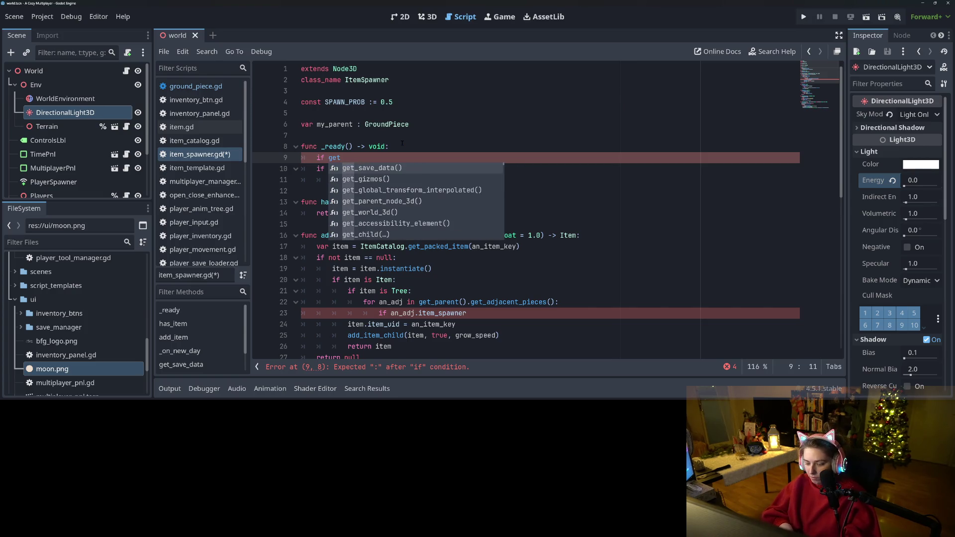
type("_pare")
key("Down")
key("Return")
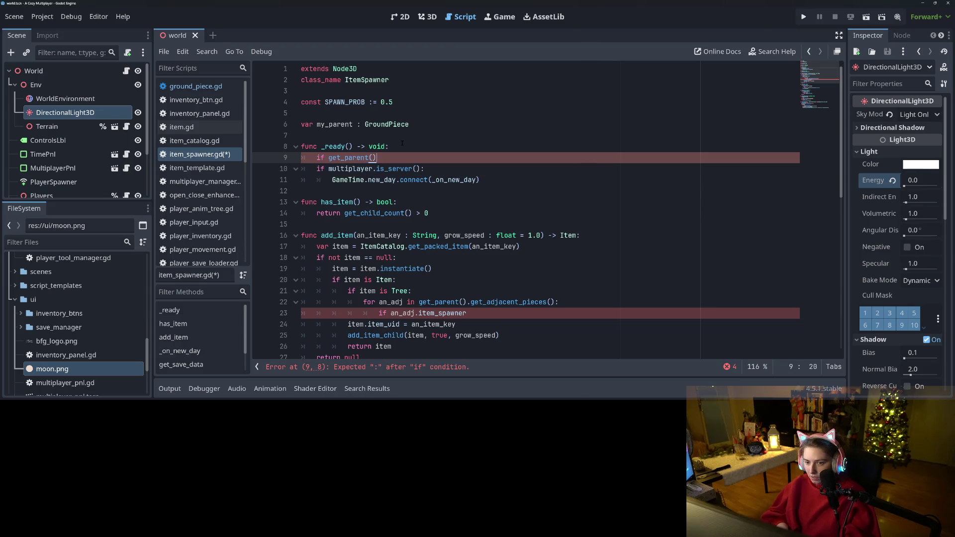
type(" is Gr")
key("Return")
- Assign my_parent = get_parent() inside the GroundPiece check
key("Return")
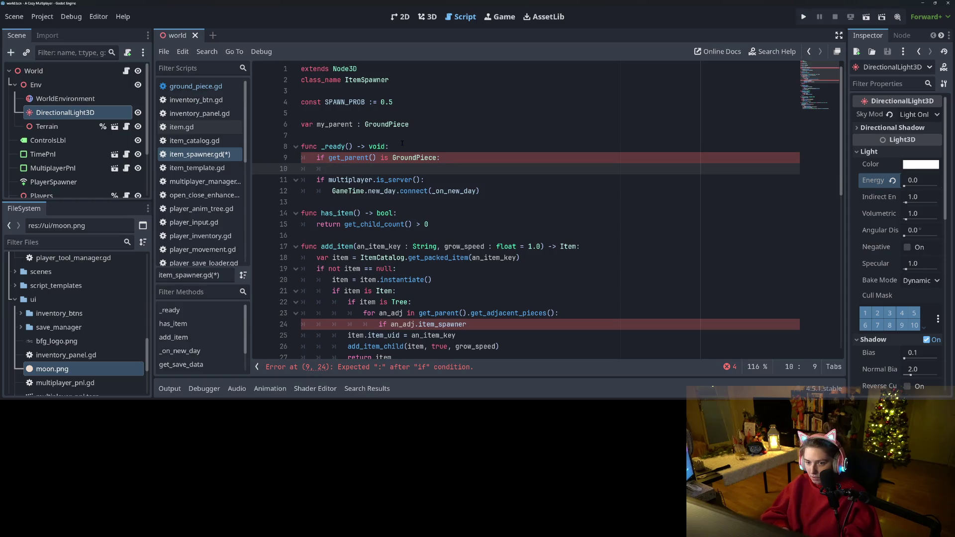
type("my_")
key("Return")
type("= get")
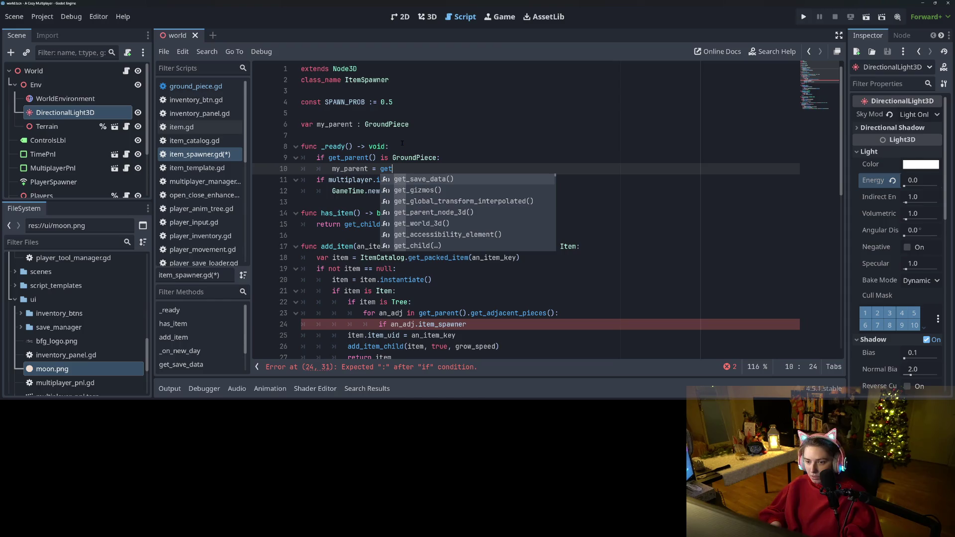
type("_pare")
key("Down")
key("Return")
key("Return")
key("BackSpace")
- Add an else branch calling push_error with 'item spawner not child of ground piece!'
type("else:")
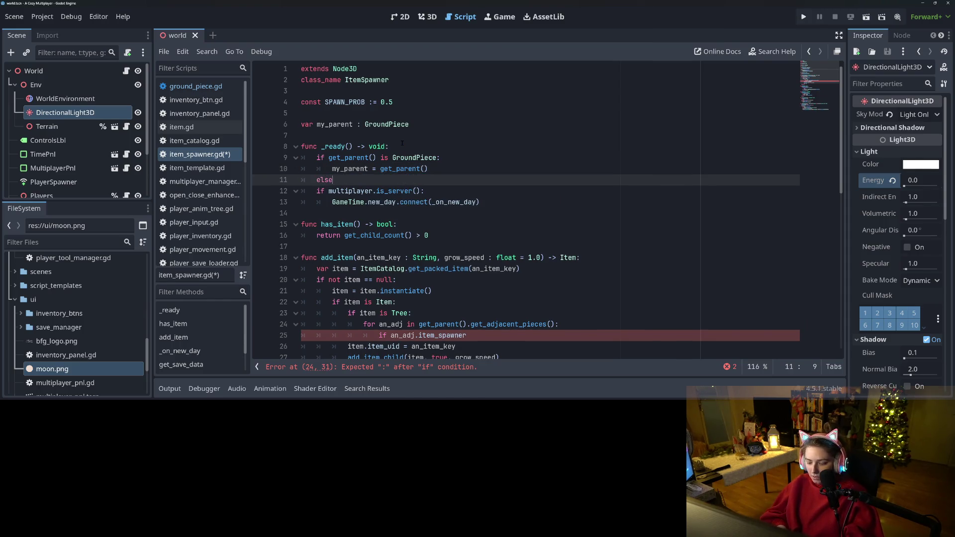
key("Return")
type("_e")
key("Return")
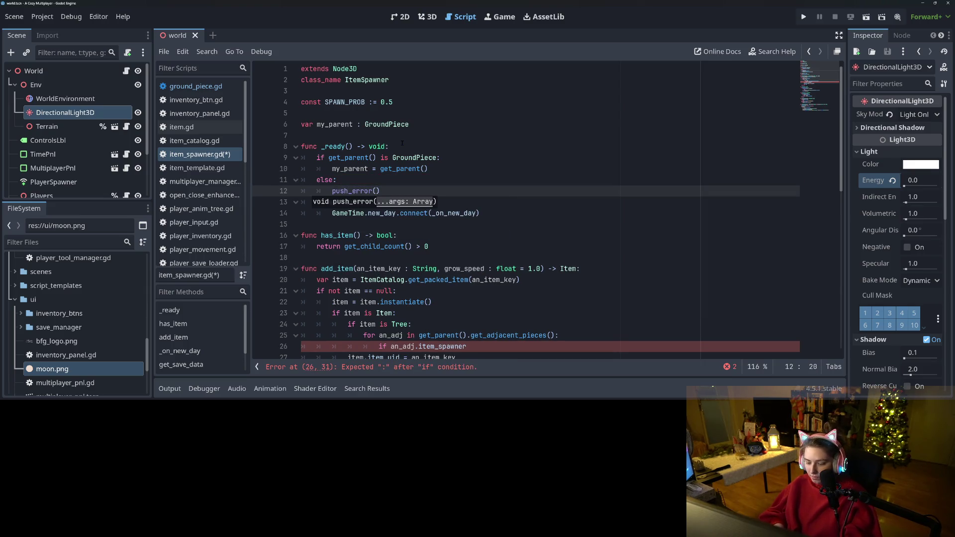
type("item spawner not child of ground ")
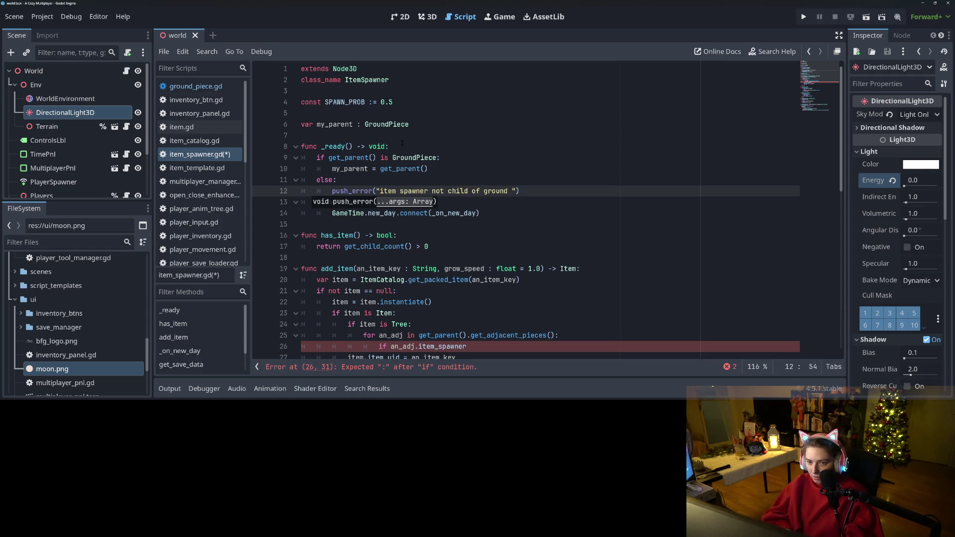
type("piece!")
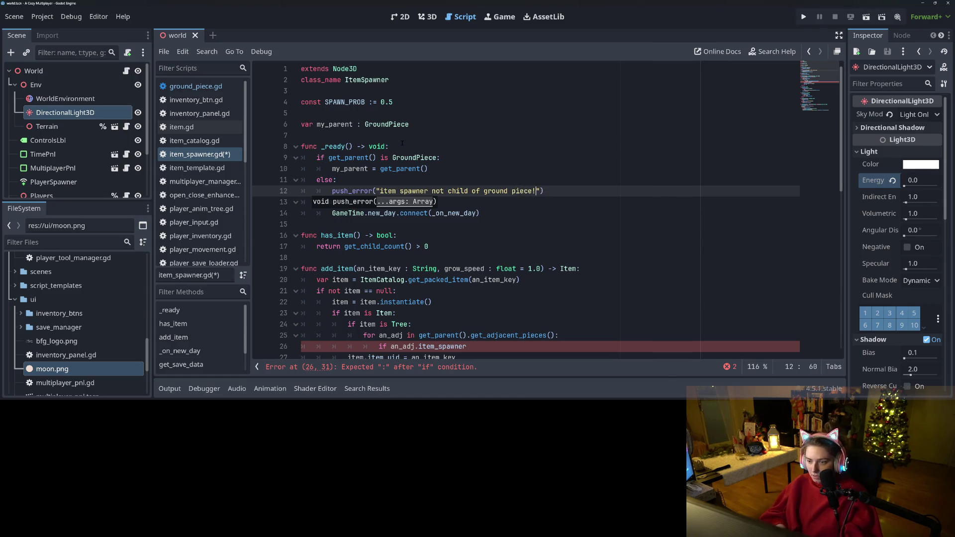
- Insert the spawner's name into the error message and save the script
left_click(380, 191)
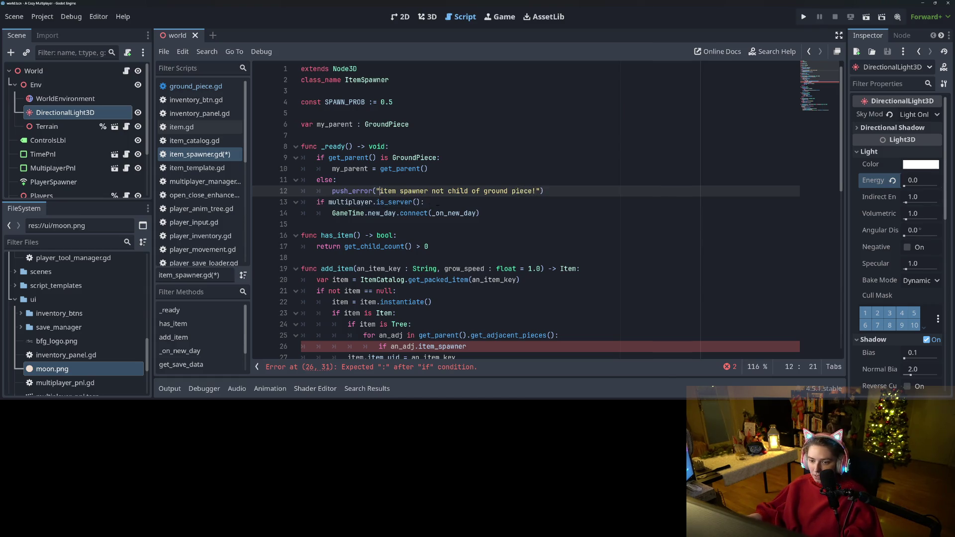
type("\"\"")
key("BackSpace")
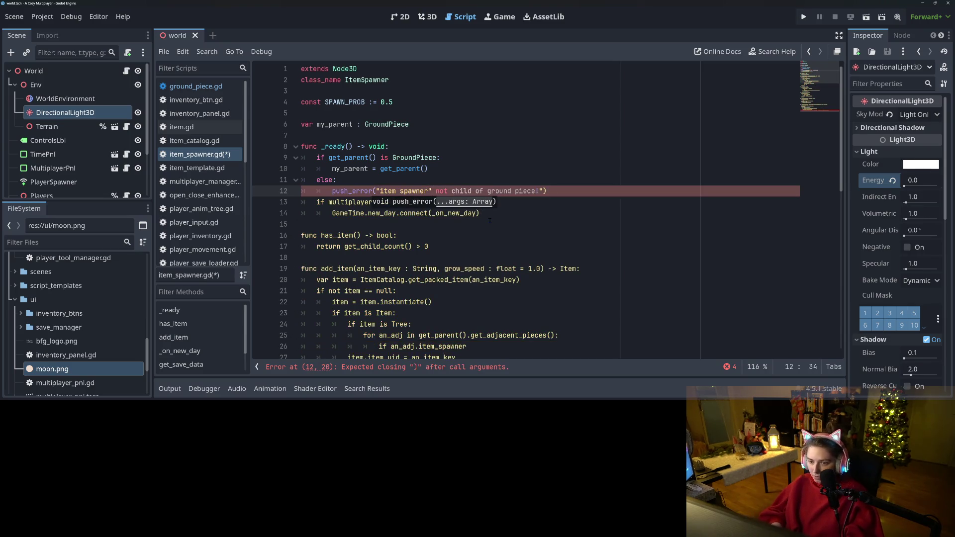
type("\"")
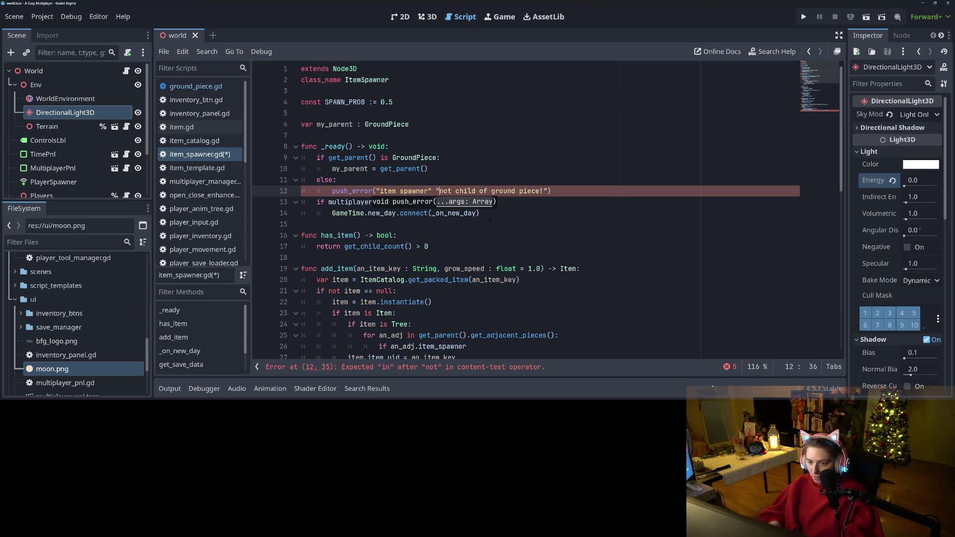
key("Left")
type("+ + ")
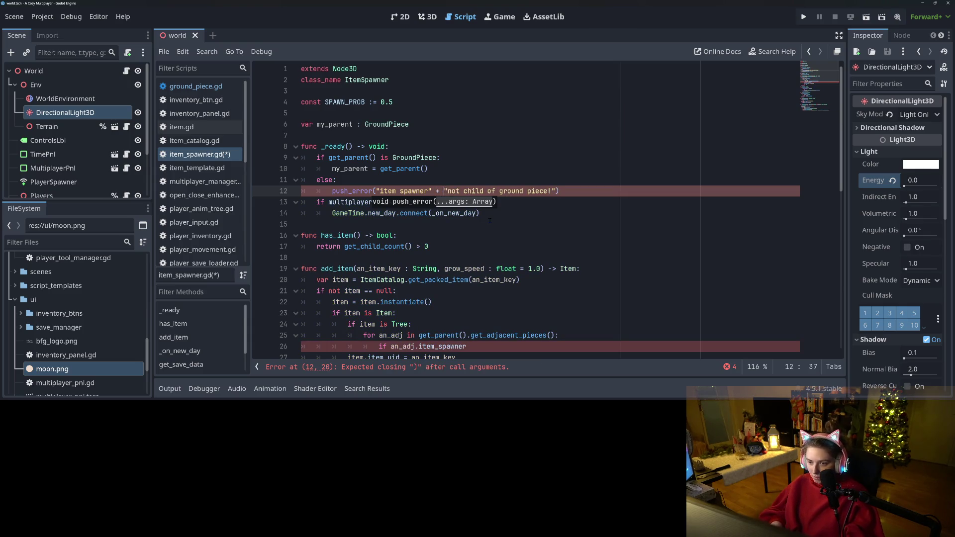
type("name")
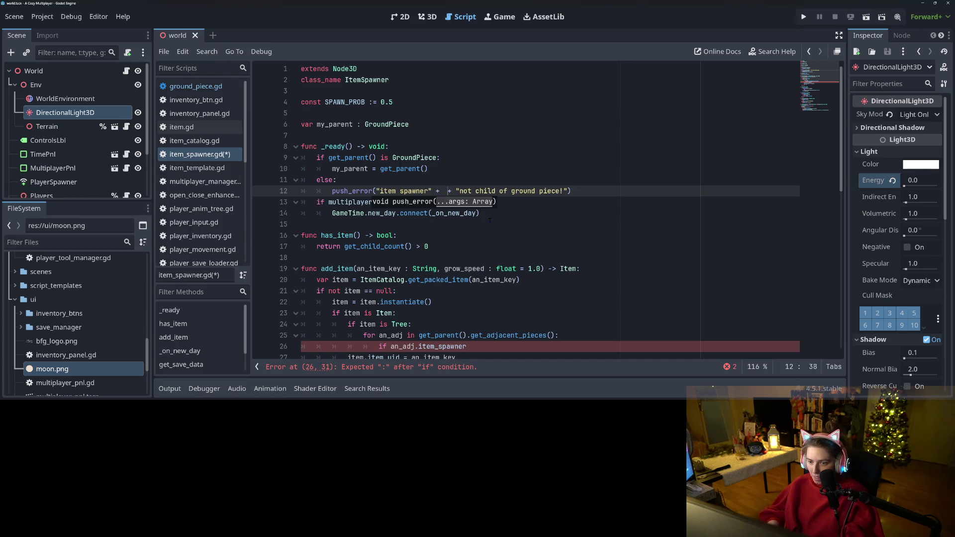
key("ctrl+s")
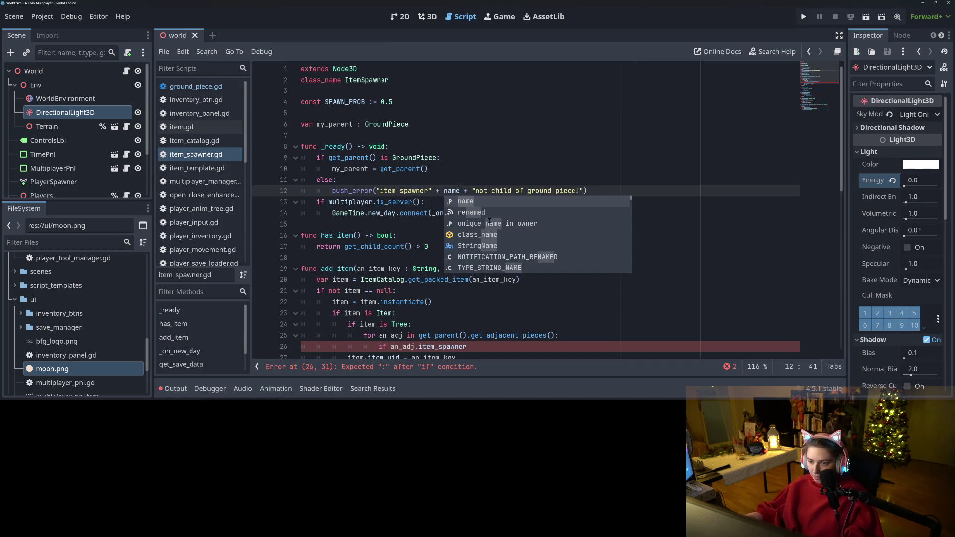
left_click(389, 202)
scroll(500, 247, "down", 3)
- Change line 25's loop to iterate over my_parent.get_adjacent_pieces()
left_click(500, 246)
double_click(447, 246)
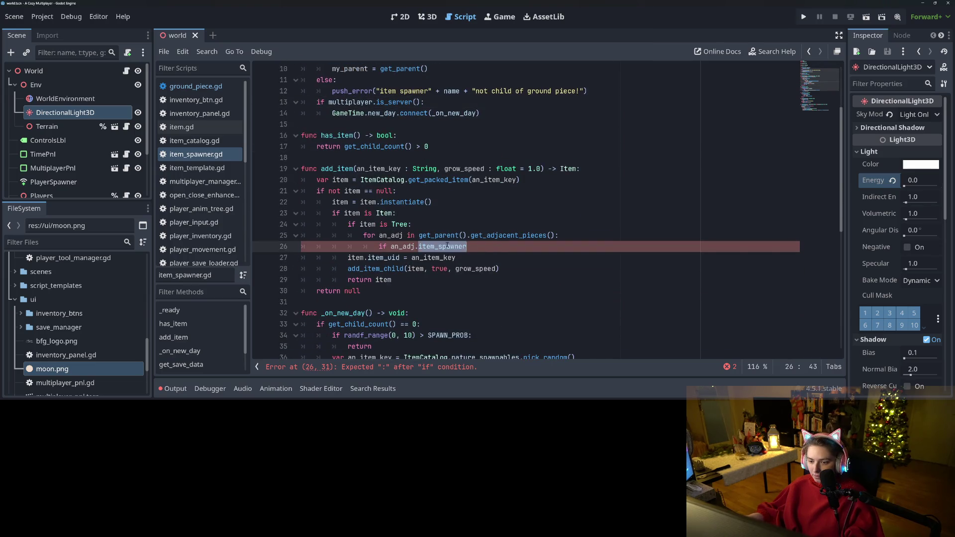
left_click(468, 247)
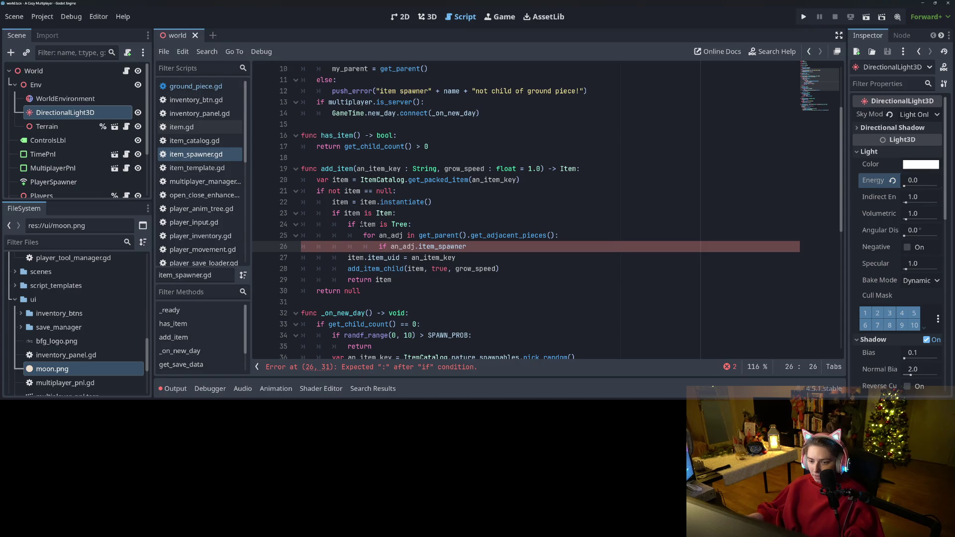
left_click_drag(418, 235, 471, 235)
key("BackSpace")
type("my_parent")
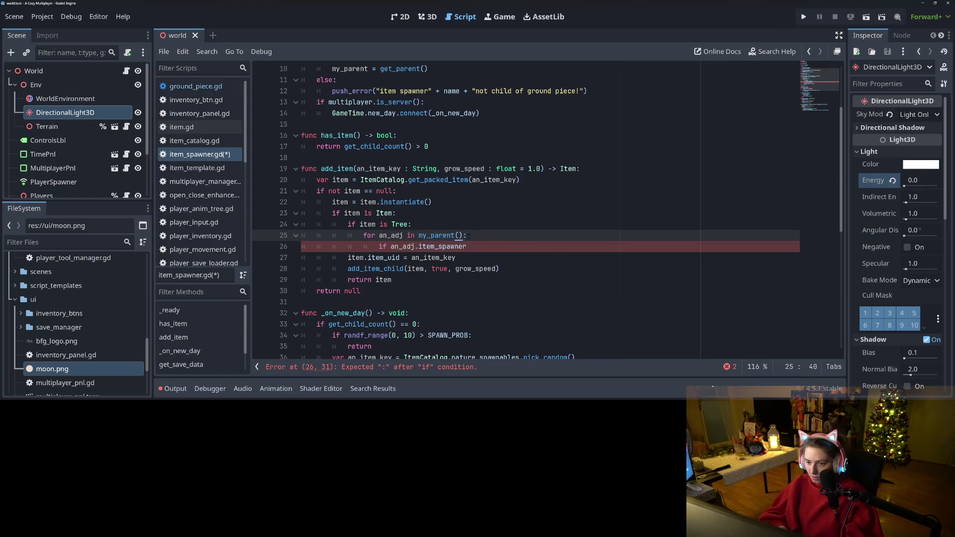
key("Tab")
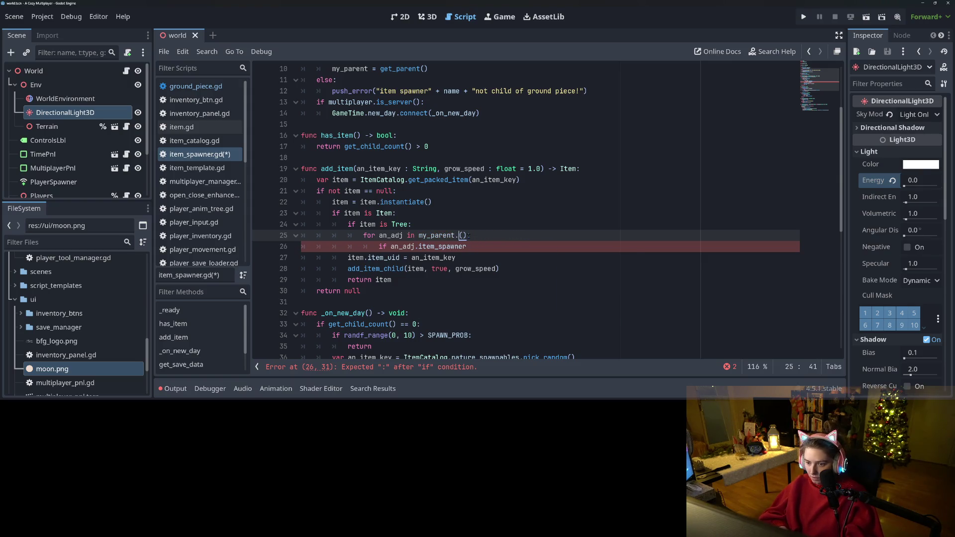
type(".get")
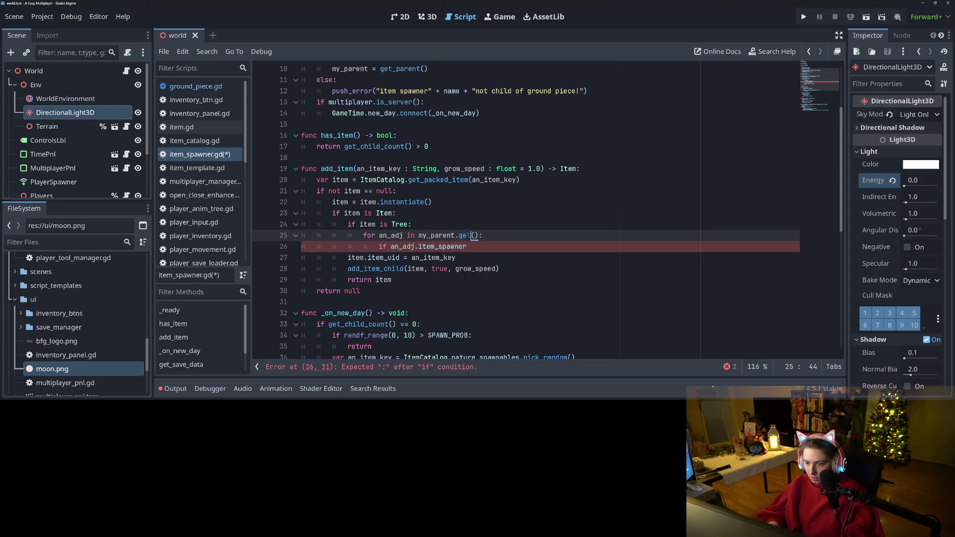
key("Delete")
key("Delete")
type("_a")
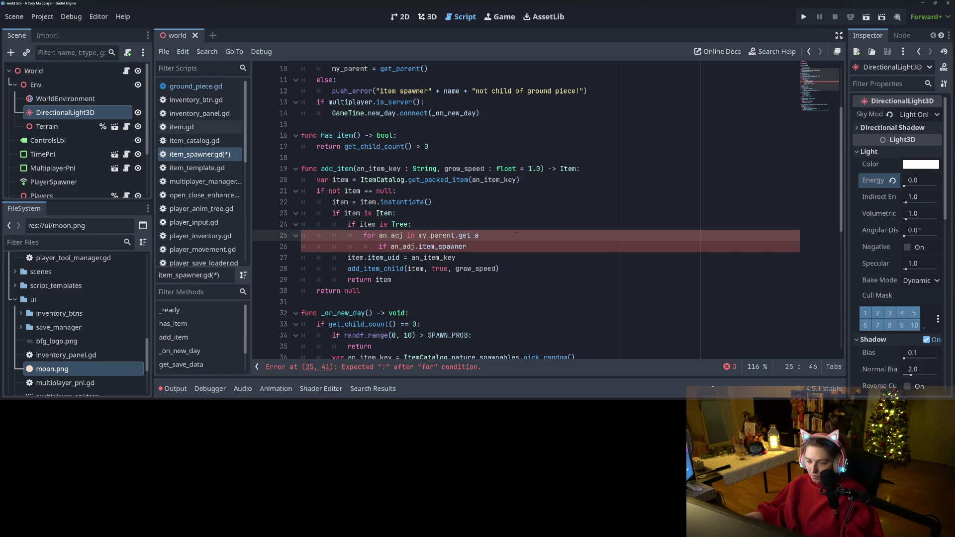
key("BackSpace")
key("BackSpace")
type("t")
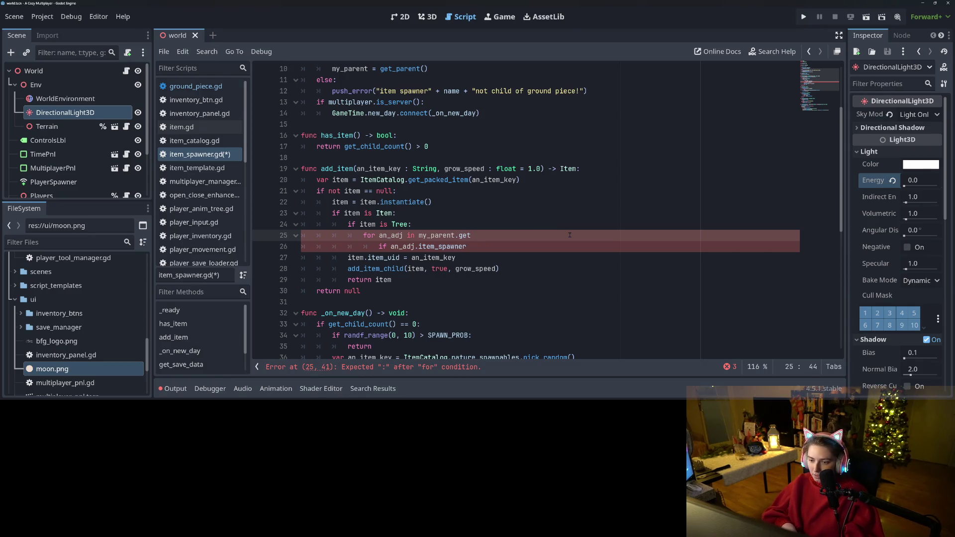
type("_adjace")
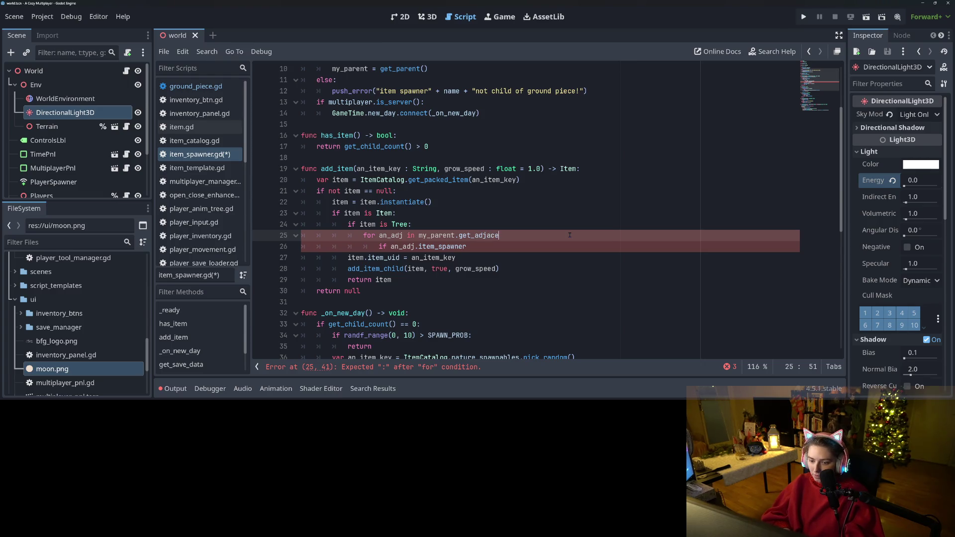
type("nt_pieces():")
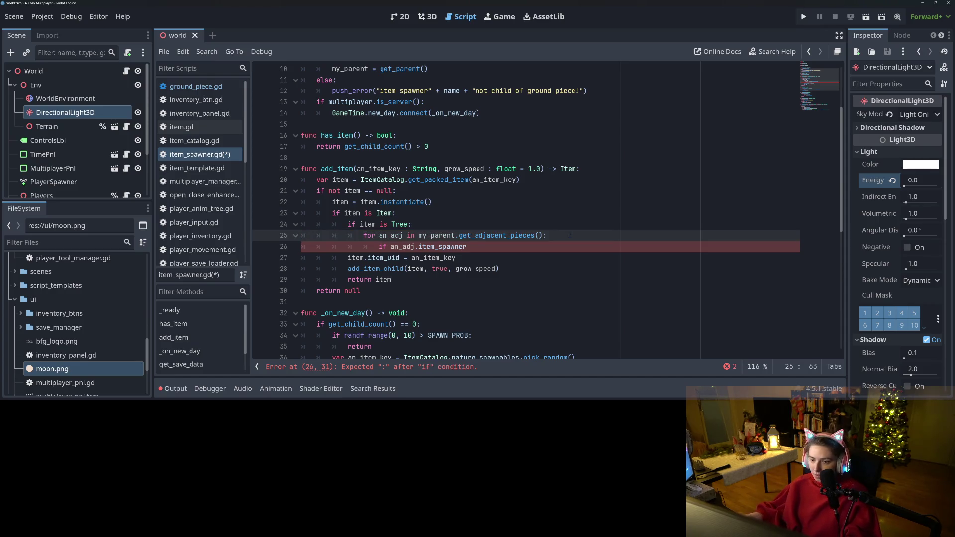
- Rewrite line 26 so it begins 'if an_adj.item_spawner.'
left_click(474, 235)
double_click(446, 247)
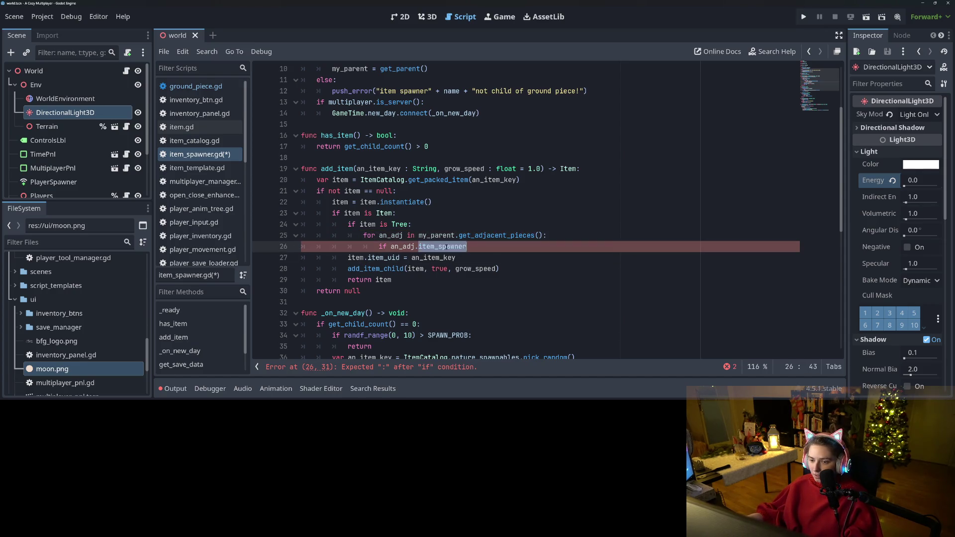
key("BackSpace")
key("BackSpace")
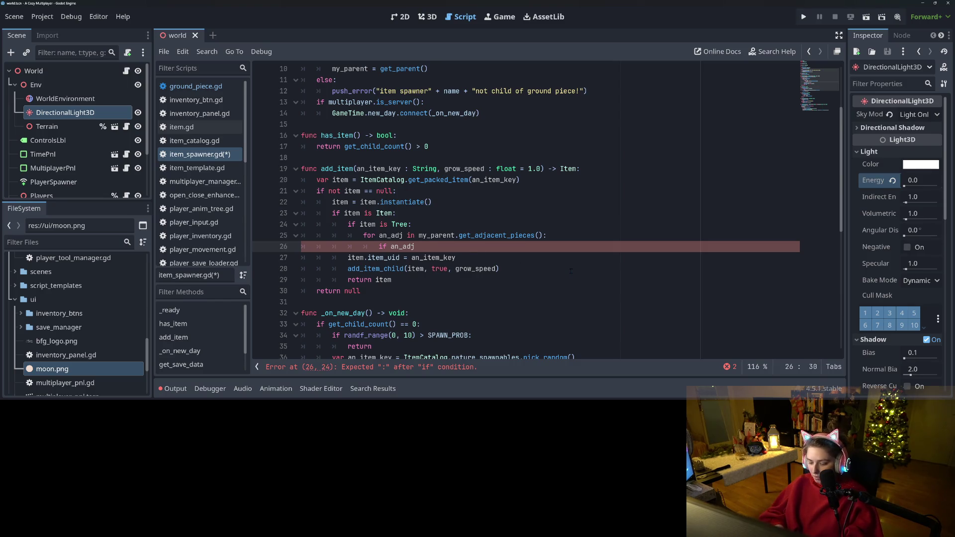
type(".item_s")
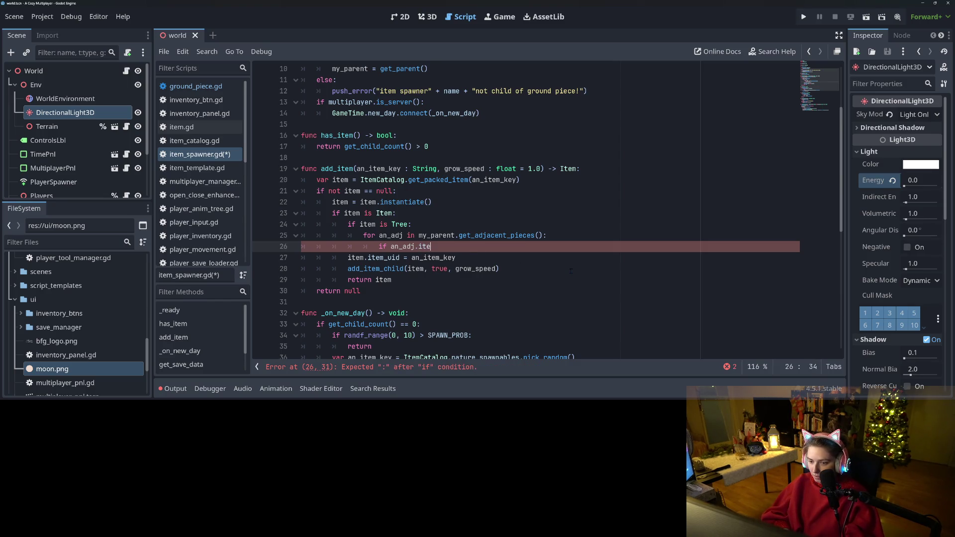
type("pawner.")
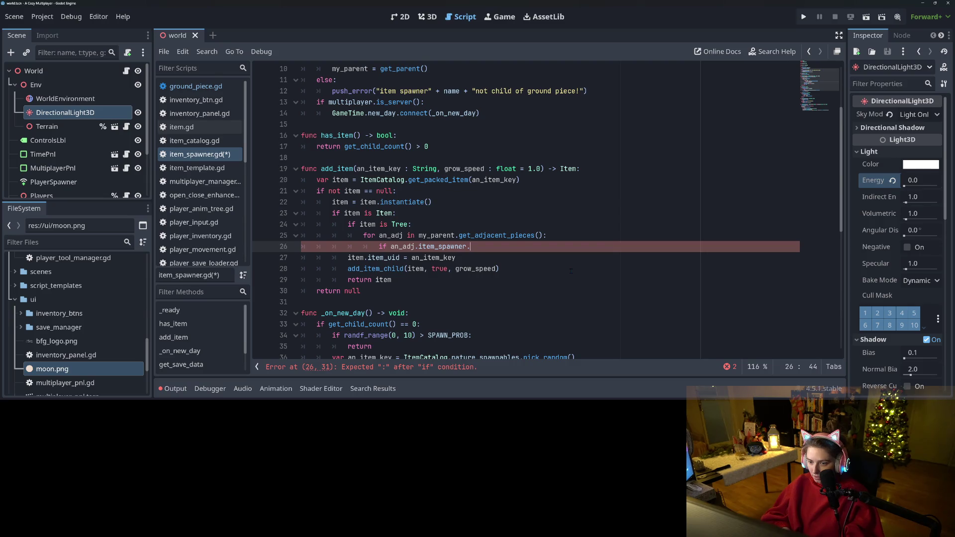
left_click(557, 273)
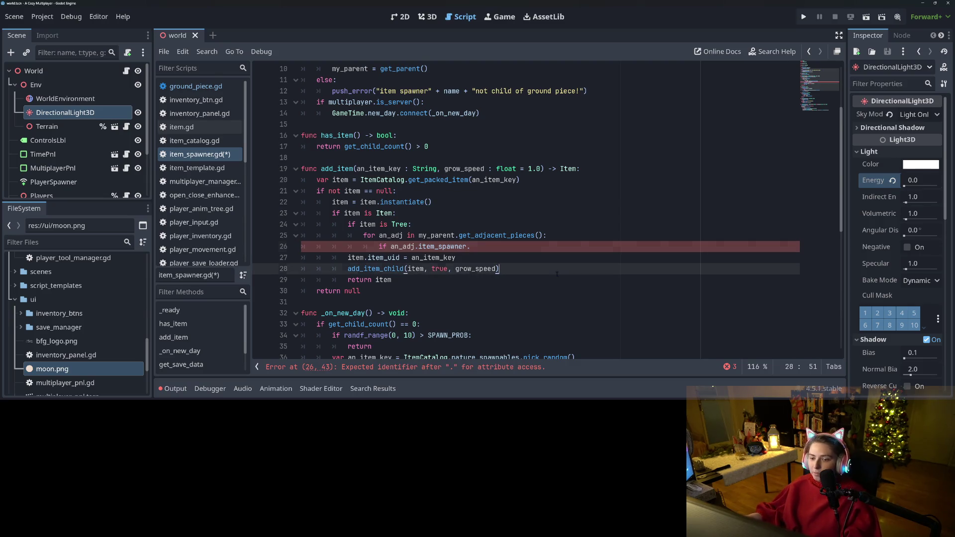
left_click(474, 245)
scroll(482, 288, "down", 8)
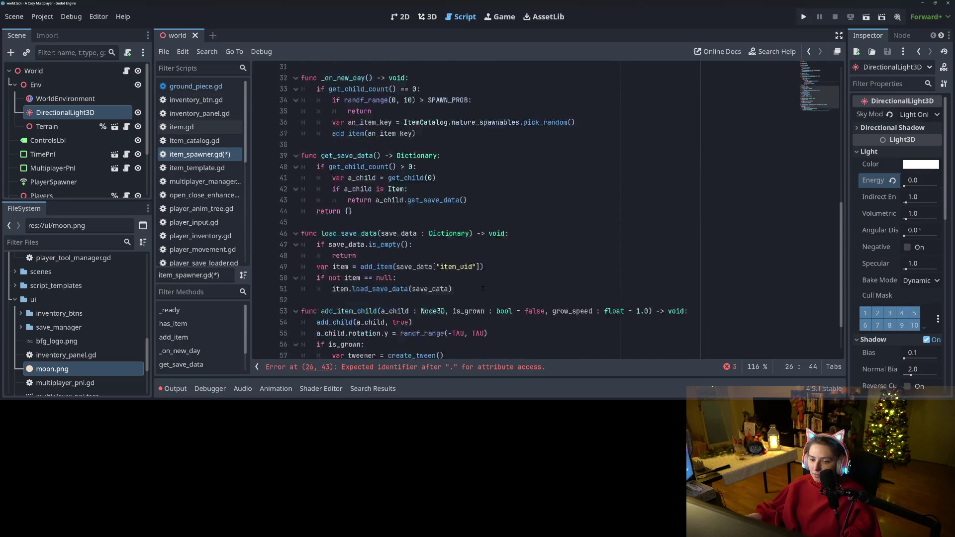
scroll(482, 288, "up", 6)
scroll(480, 288, "up", 6)
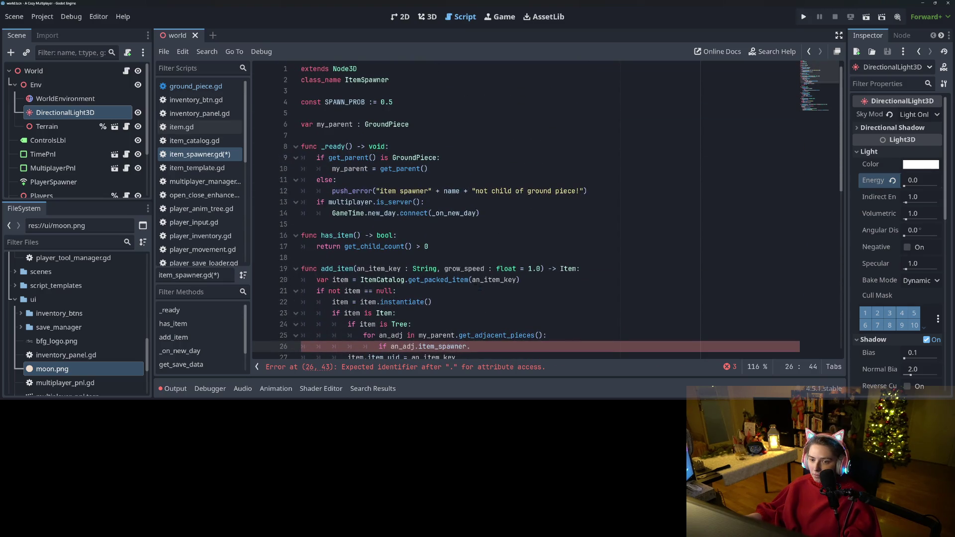
- Insert a new function 'get_item() -> Item:' above add_item
left_click(481, 246)
key("Down")
key("Return")
key("Return")
key("Up")
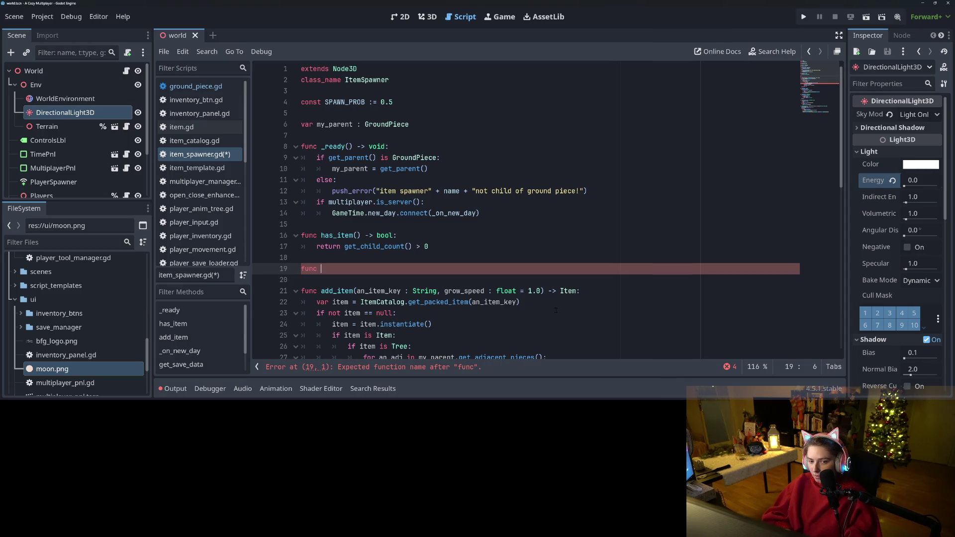
key("BackSpace")
key("BackSpace")
type("ge")
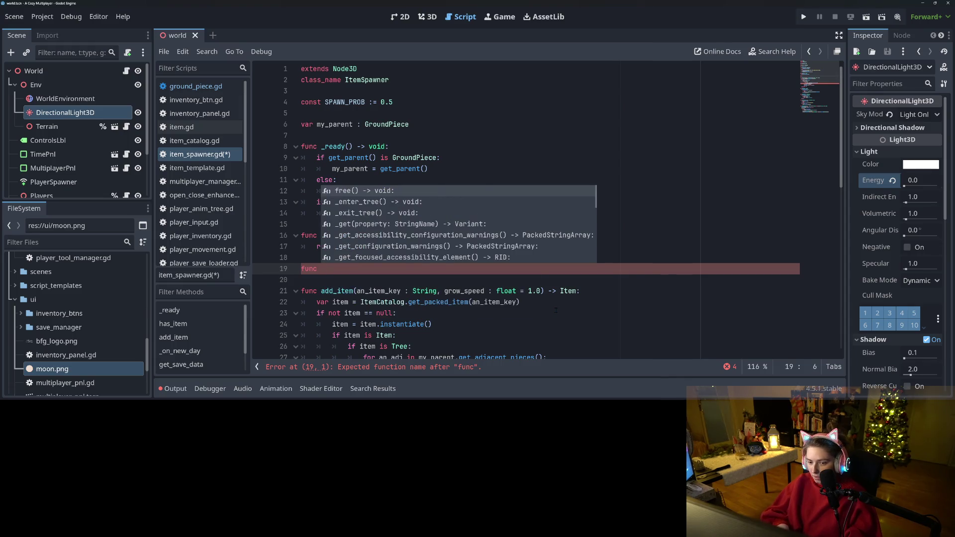
type("t_item()")
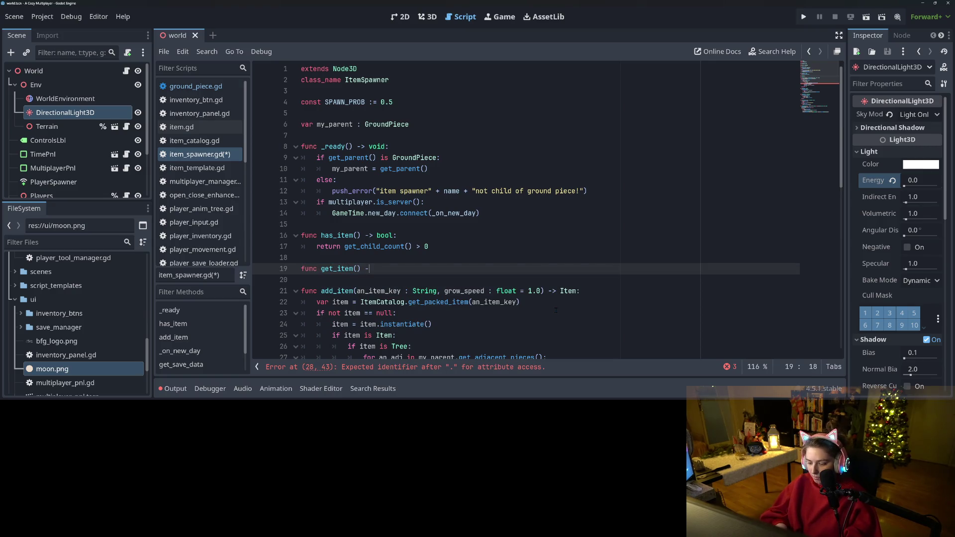
type(" -> Item:")
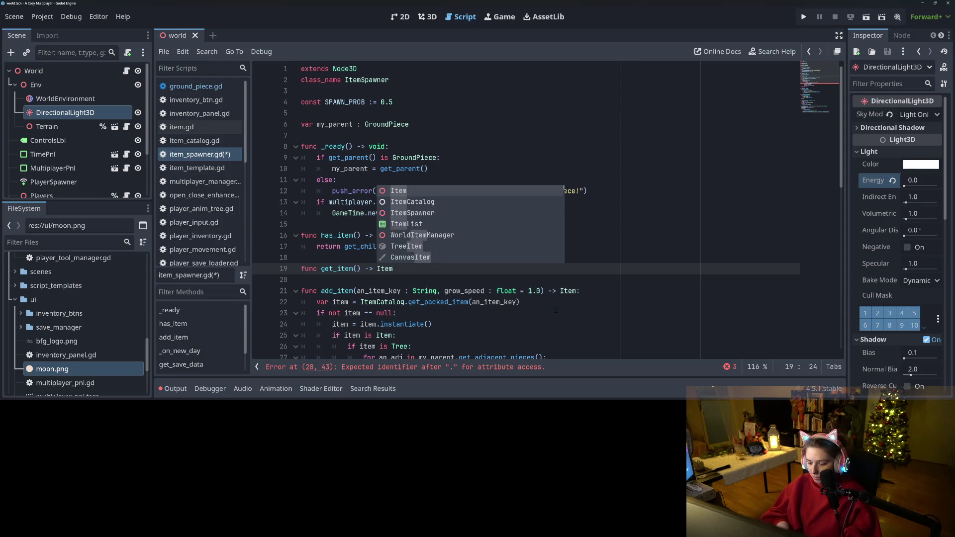
key("Return")
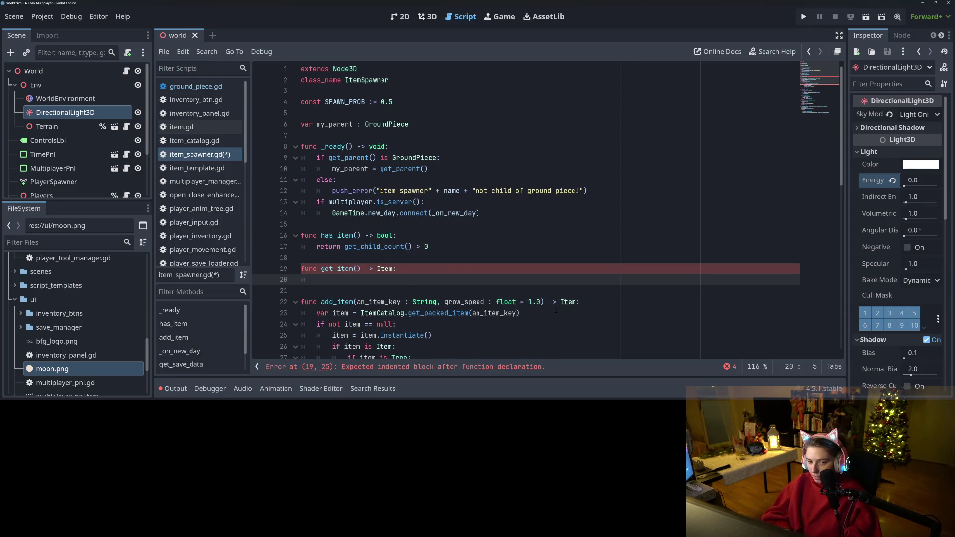
type("if ge")
- Make get_item return get_child(0) when has_item(), otherwise null, and save
key("ctrl+space")
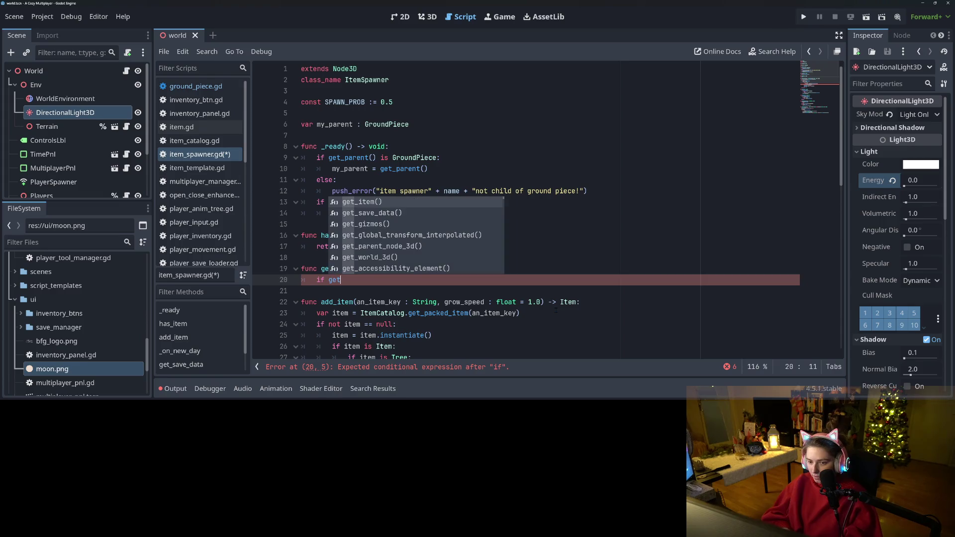
type("has_item()")
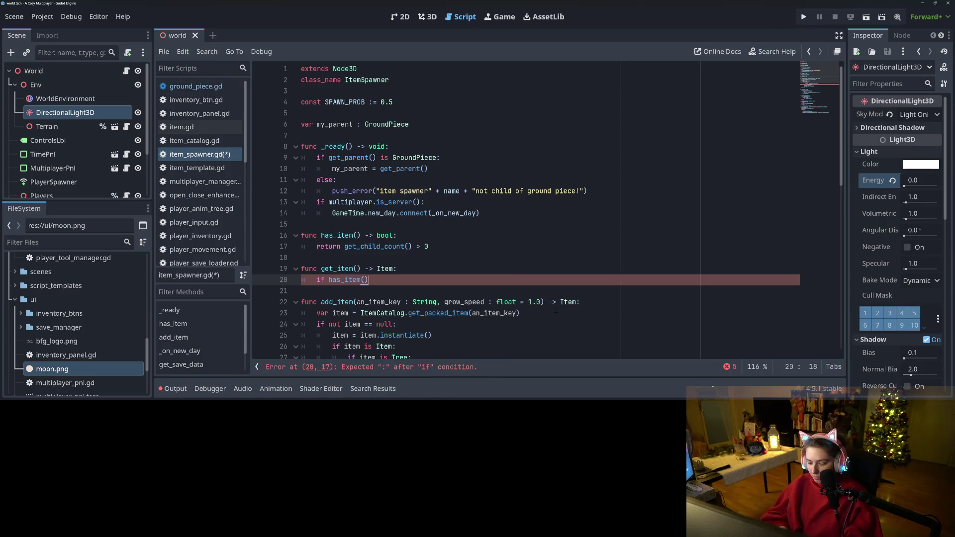
type(":")
key("Return")
type("rn ")
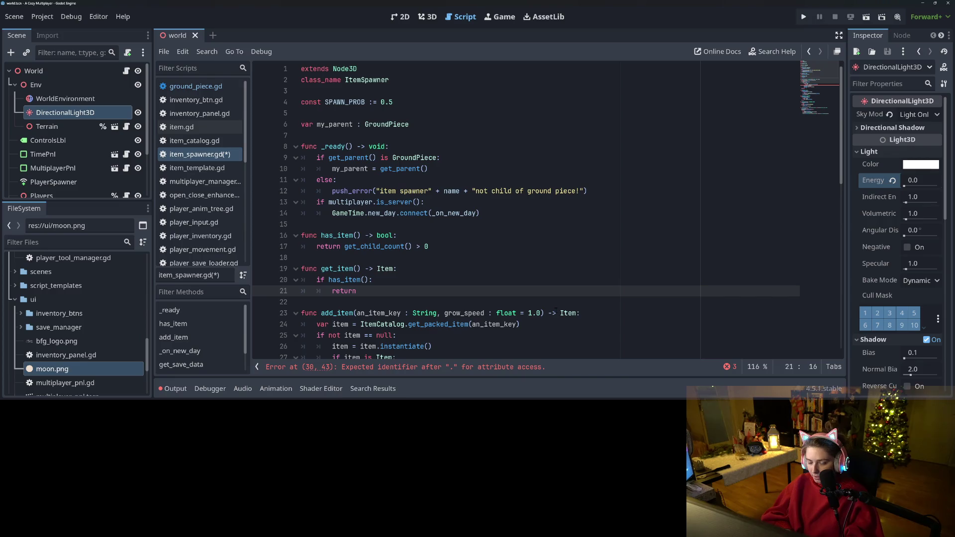
type("get_ch")
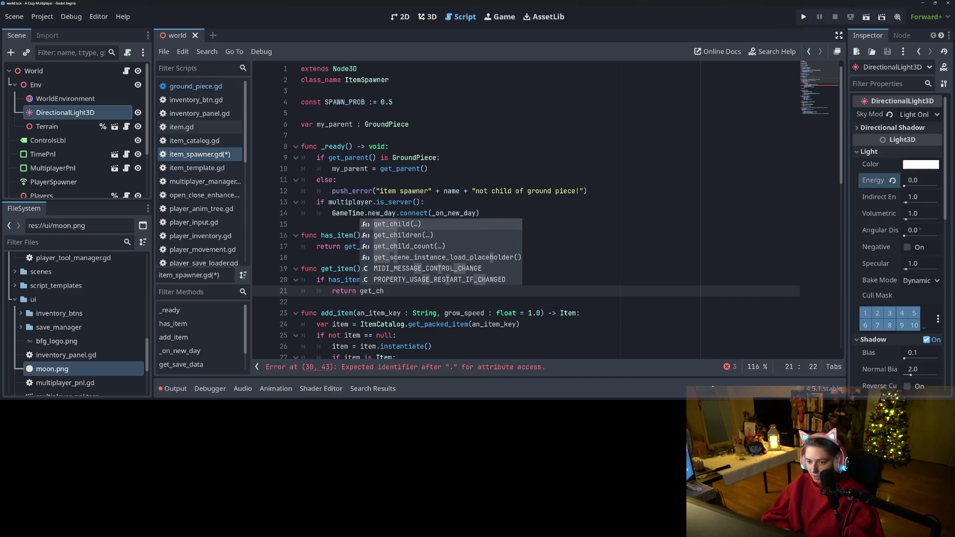
key("Return")
type("0")
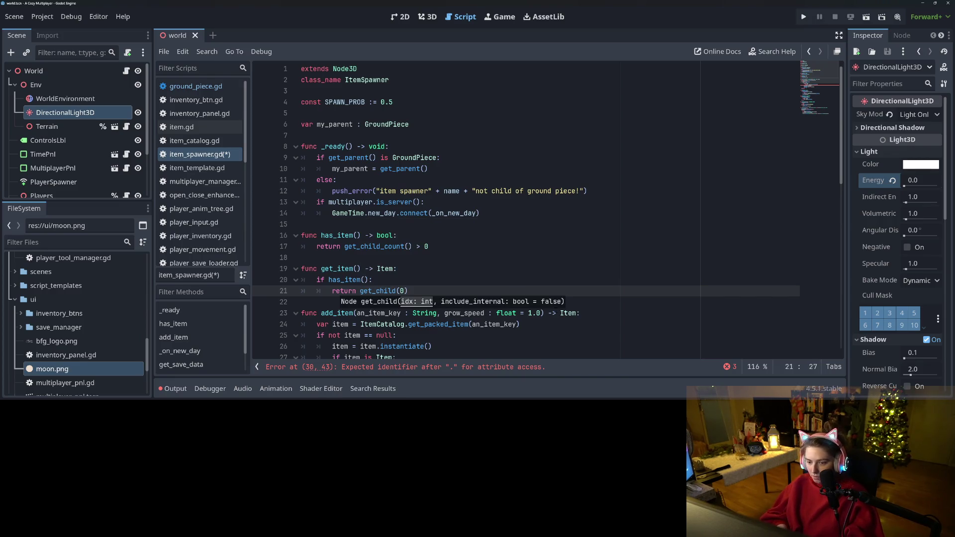
key("End")
key("Return")
key("BackSpace")
type("return nu")
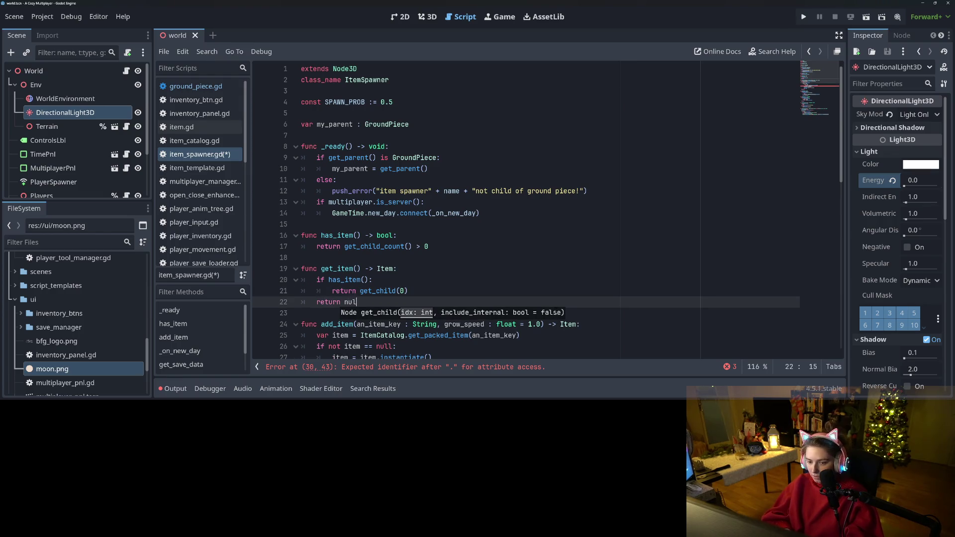
type("l")
key("ctrl+s")
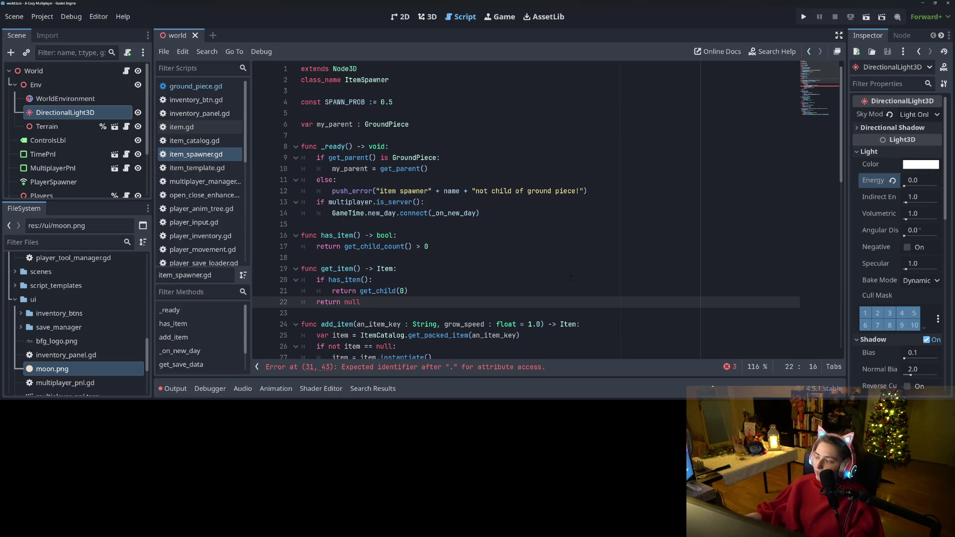
scroll(508, 265, "down", 2)
- Store each neighbour's an_adj.item_spawner.get_item() in adj_item inside the loop
scroll(454, 272, "down", 2)
left_click(418, 268)
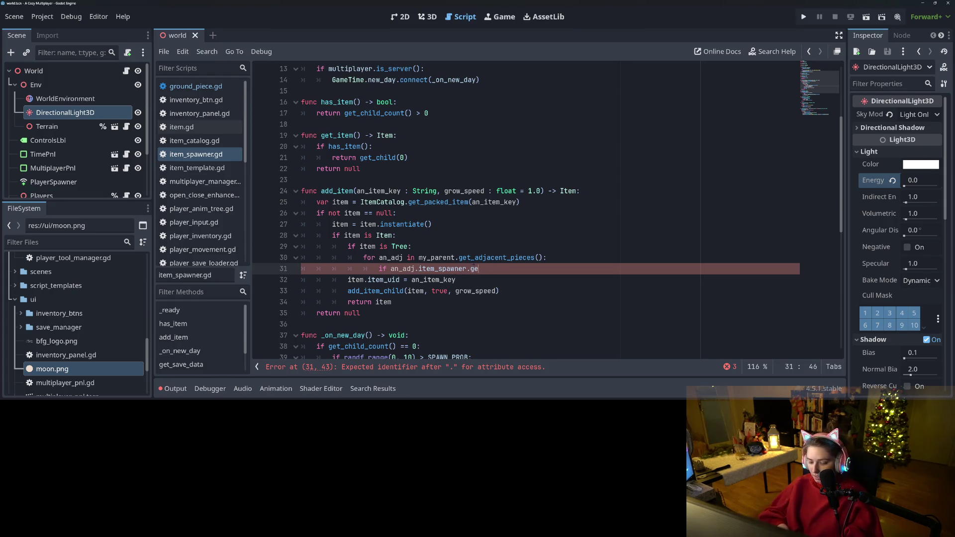
type("t_item() is")
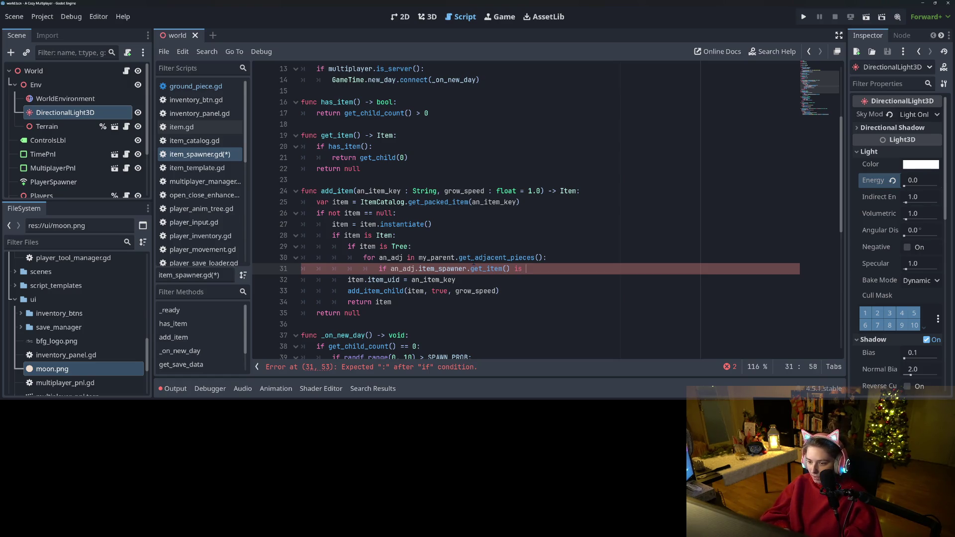
key("BackSpace")
key("BackSpace")
key("BackSpace")
type("var adj_item =")
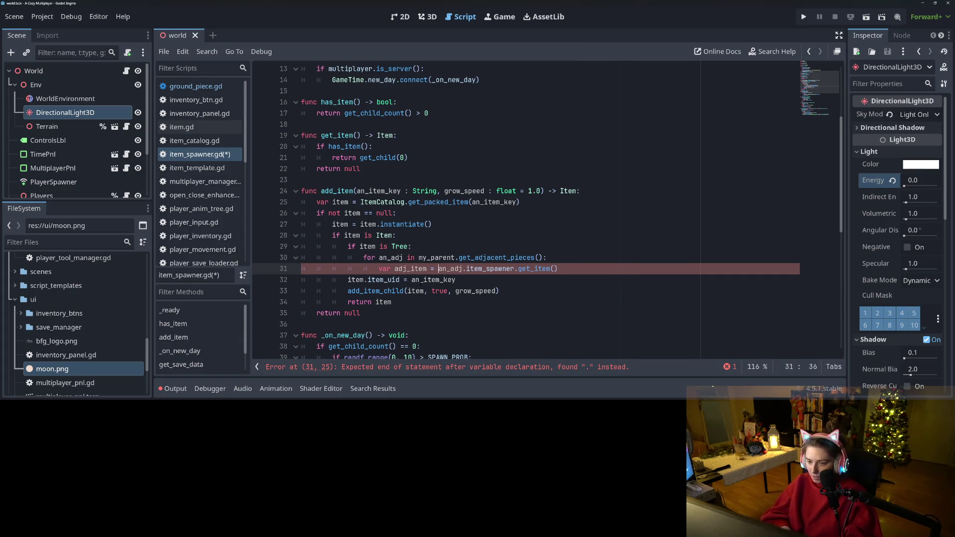
key("Escape")
key("End")
key("Return")
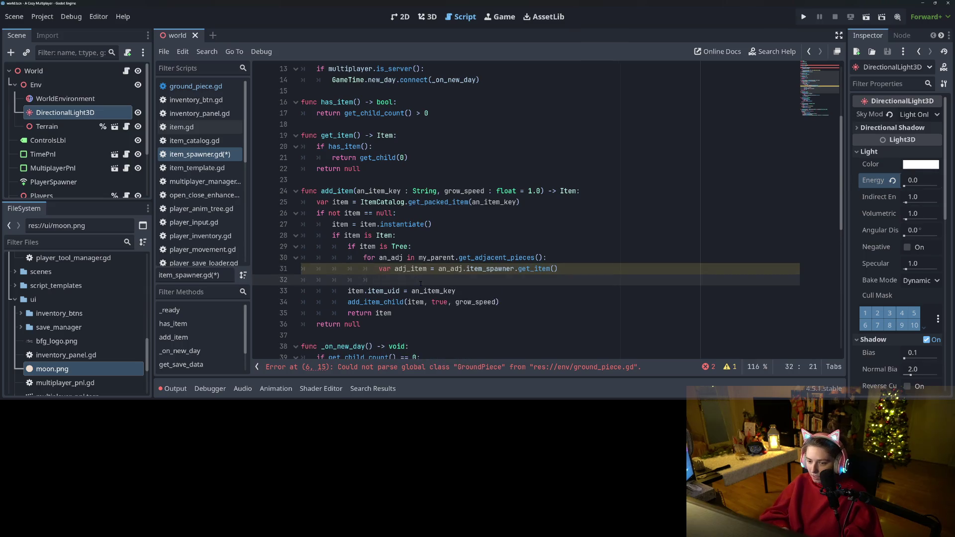
key("Tab")
key("Tab")
key("Tab")
- Add null and Tree checks on adj_item that print 'can't have adjacent trees', then save
key("BackSpace")
type("d")
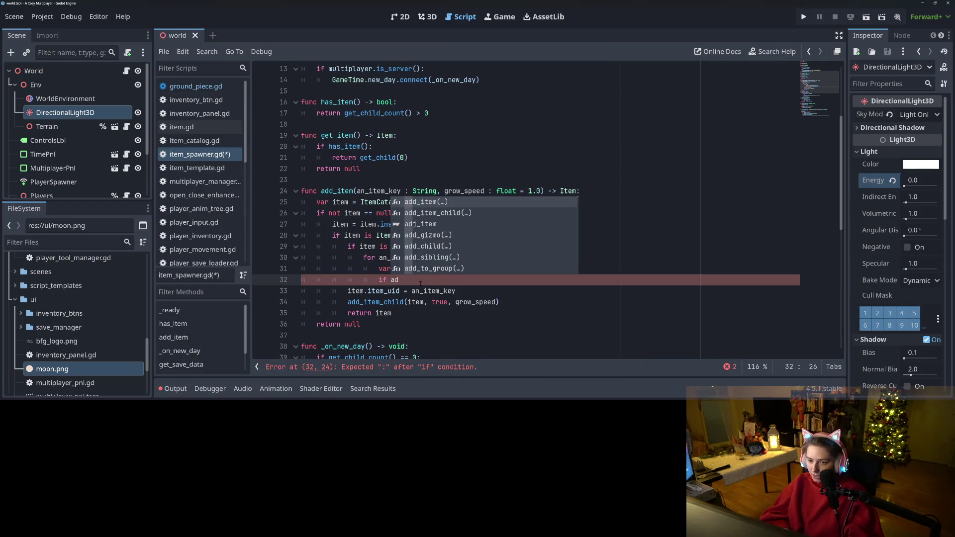
type("not adj")
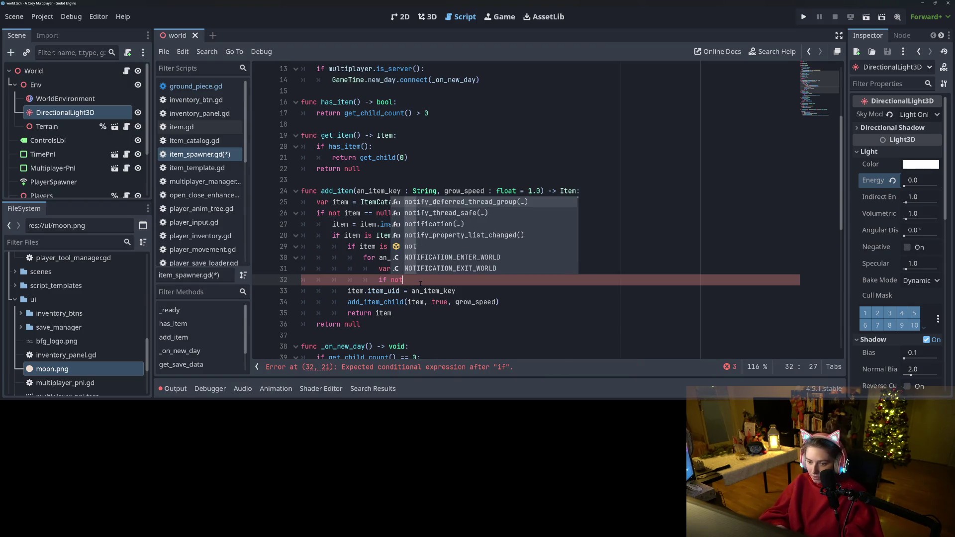
key("Return")
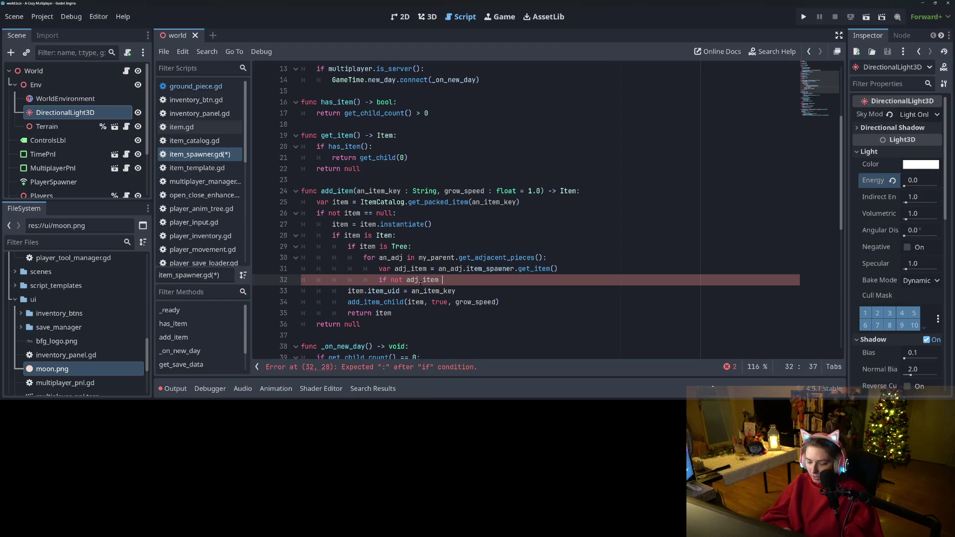
type("== null:")
key("Return")
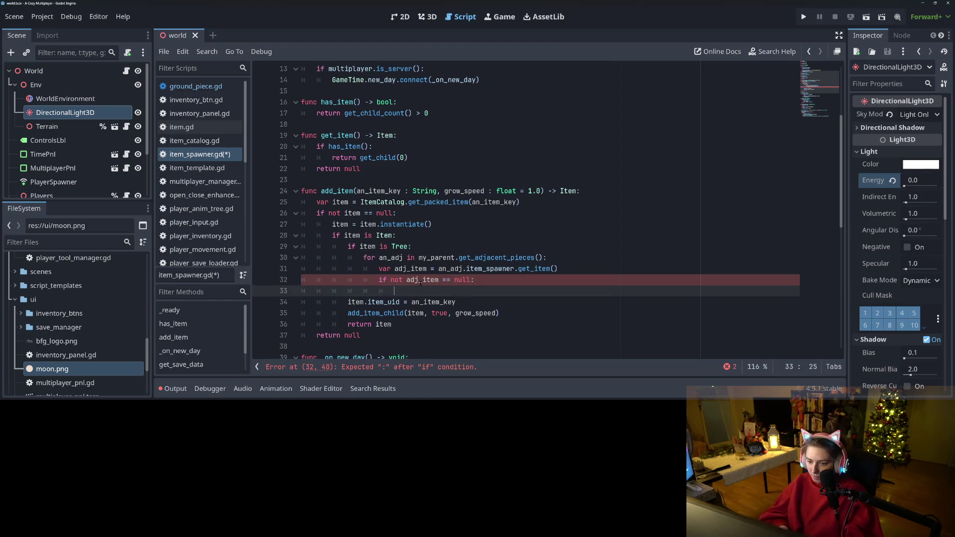
type("if adj")
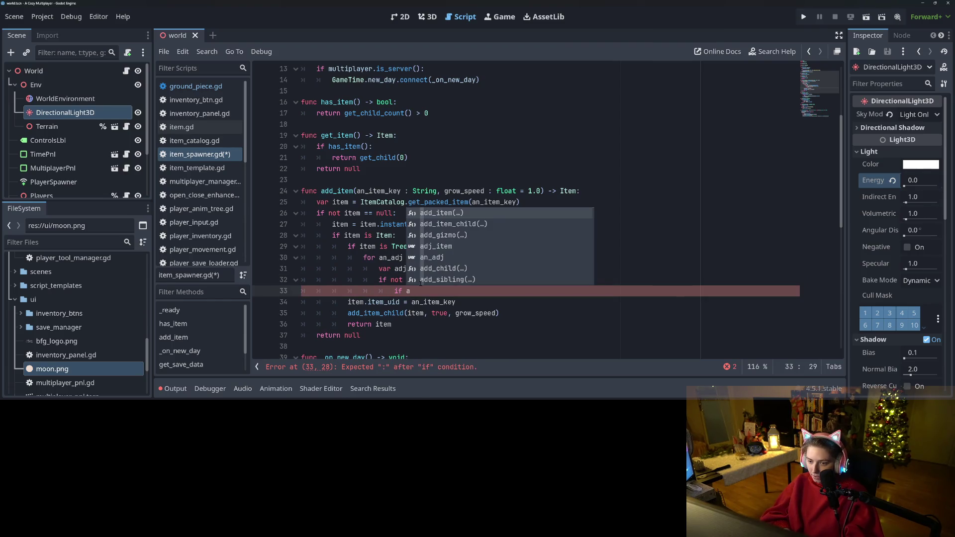
key("Return")
type("is T")
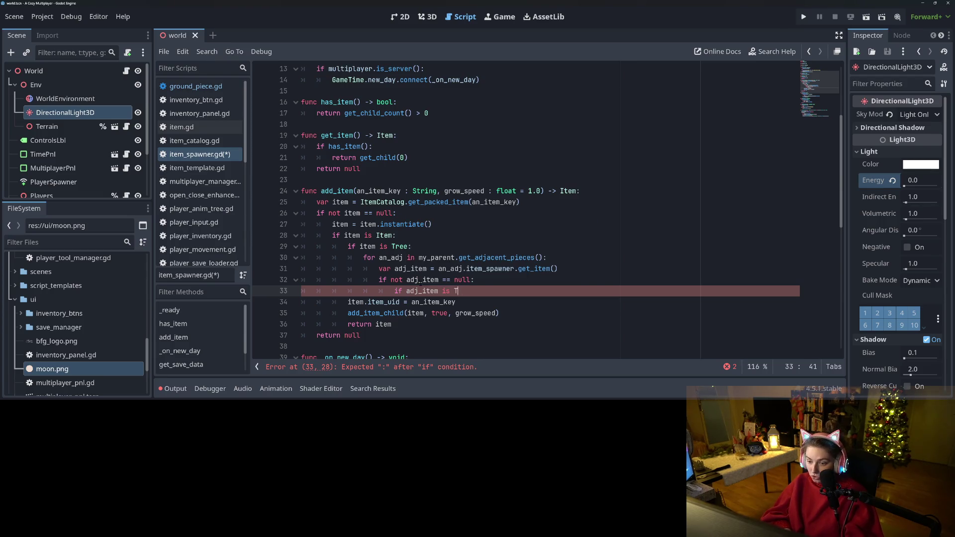
type(":")
key("Return")
type("return null")
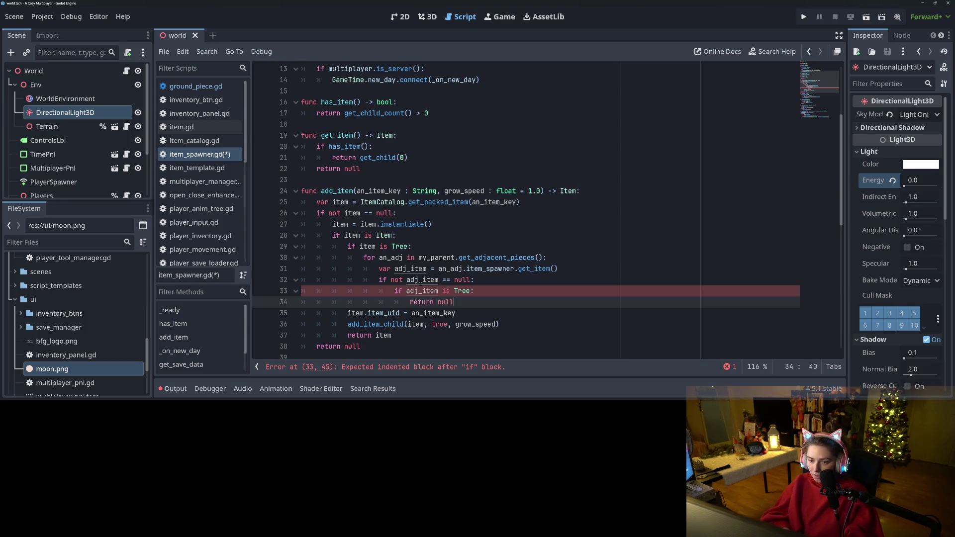
key("ctrl+s")
left_click(438, 291)
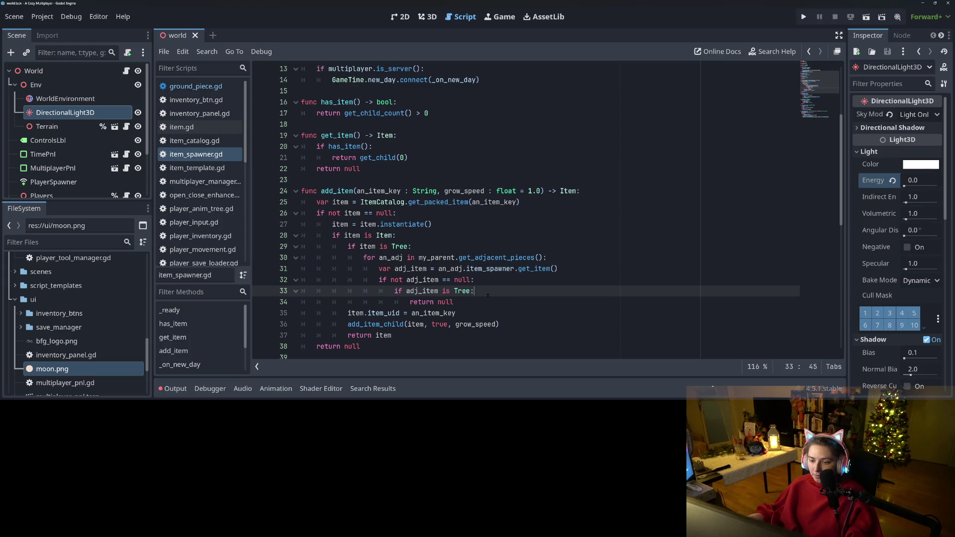
key("Return")
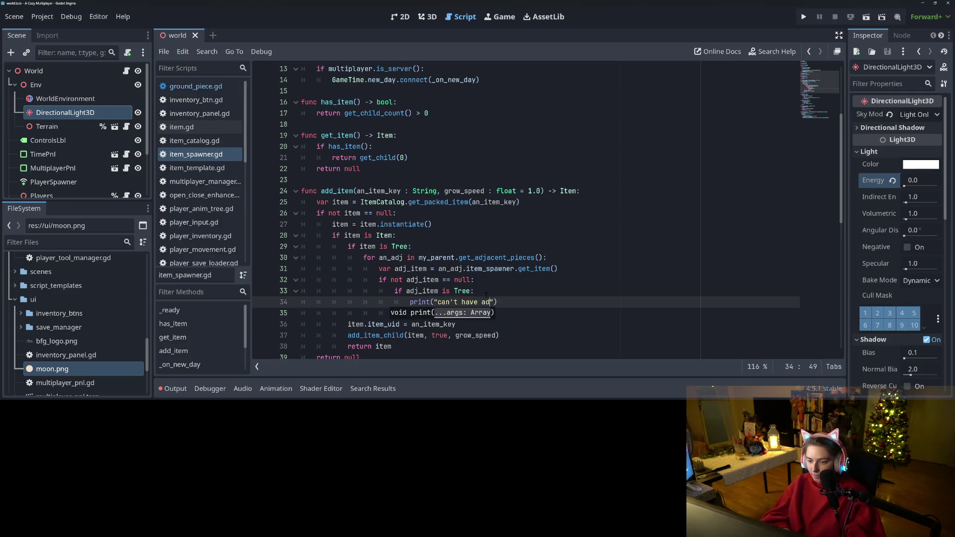
key("ctrl+s")
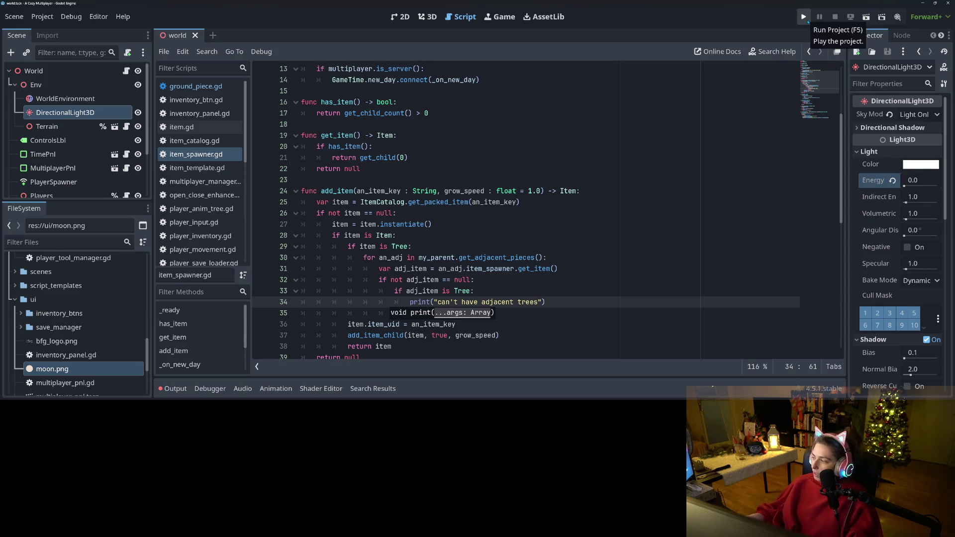
left_click(804, 17)
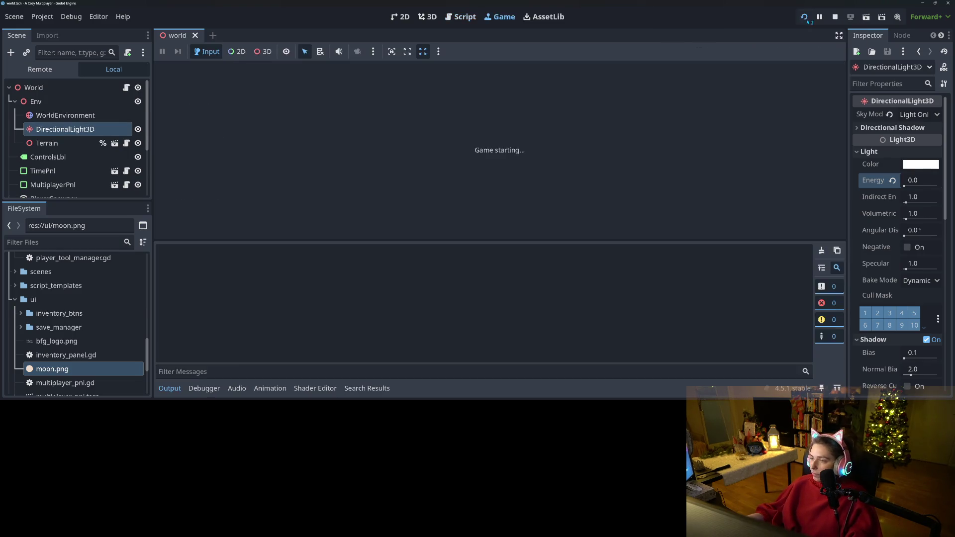
left_click(175, 387)
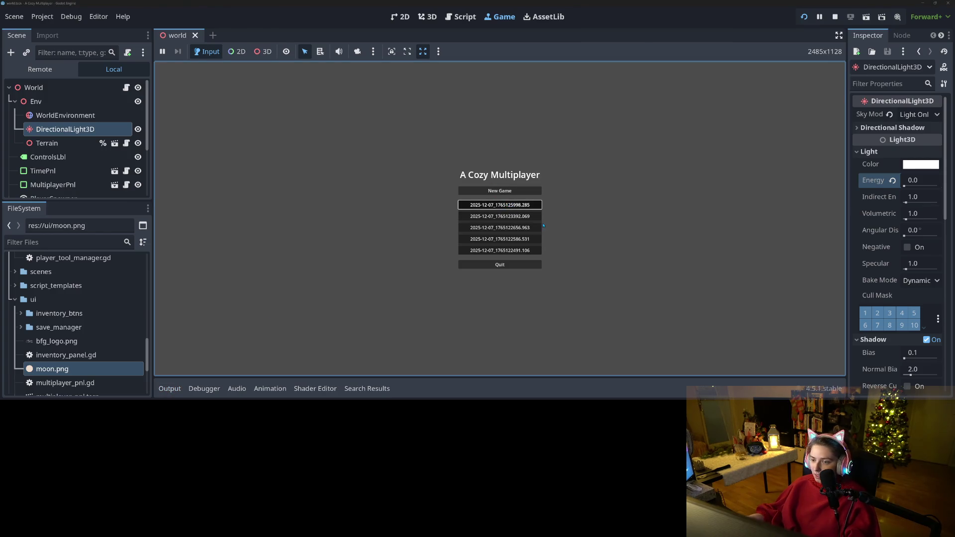
key("Return")
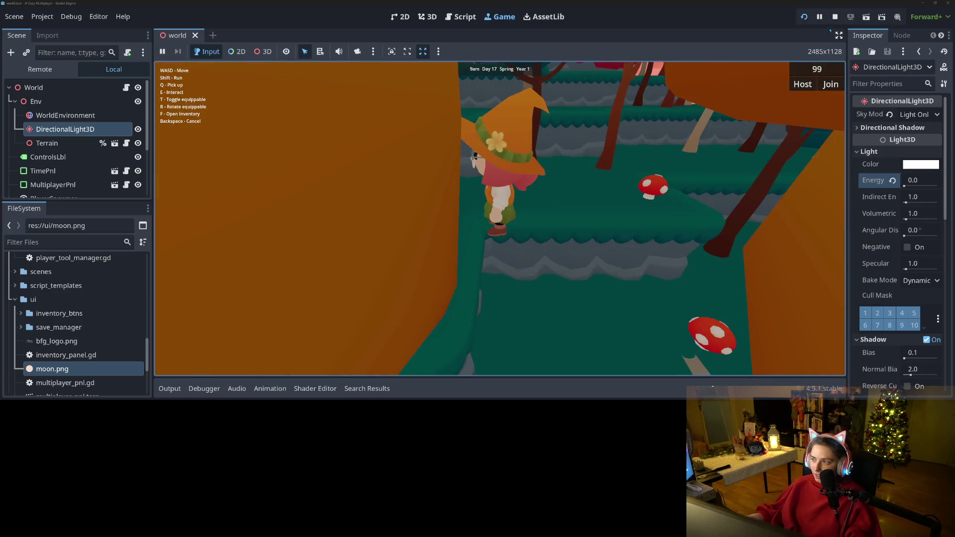
left_click(836, 16)
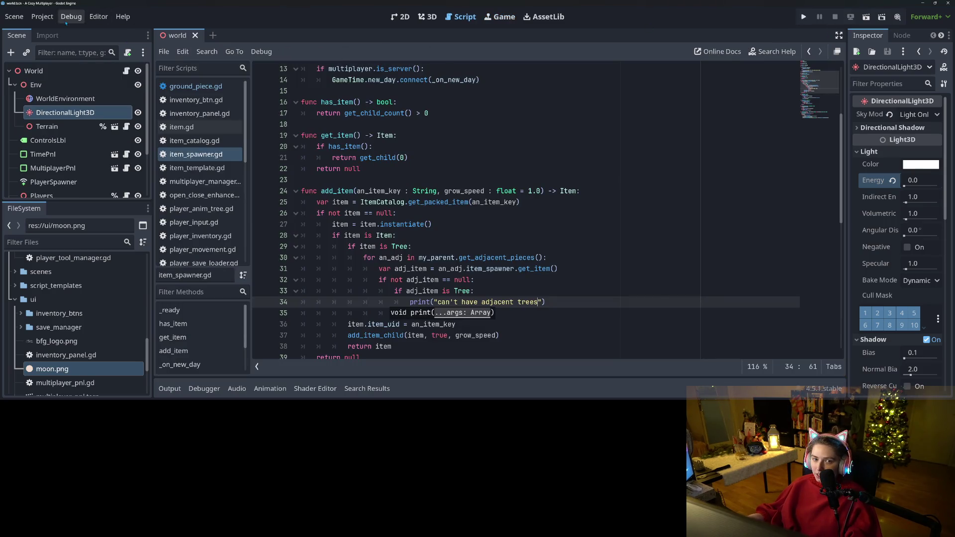
- Switch to the Game workspace and review its embedding options
left_click(516, 17)
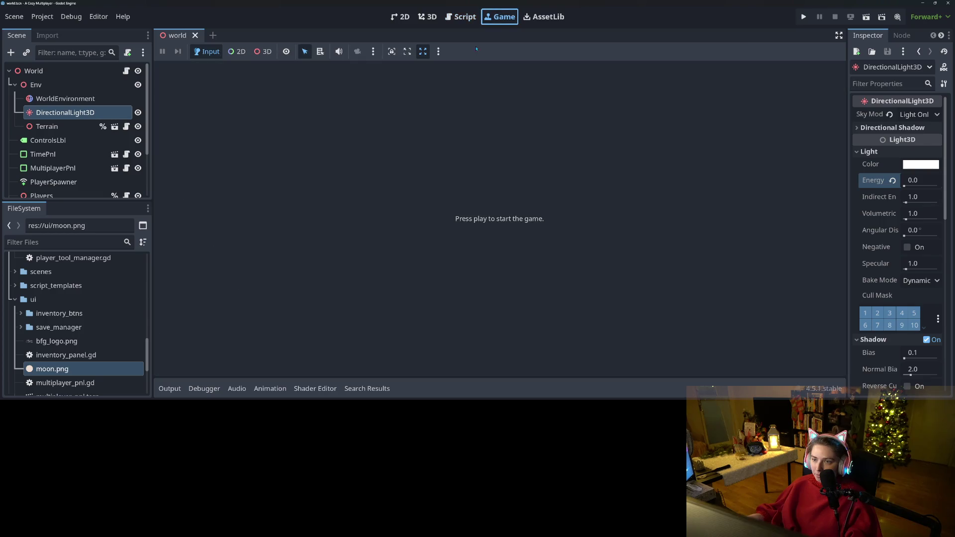
left_click(439, 51)
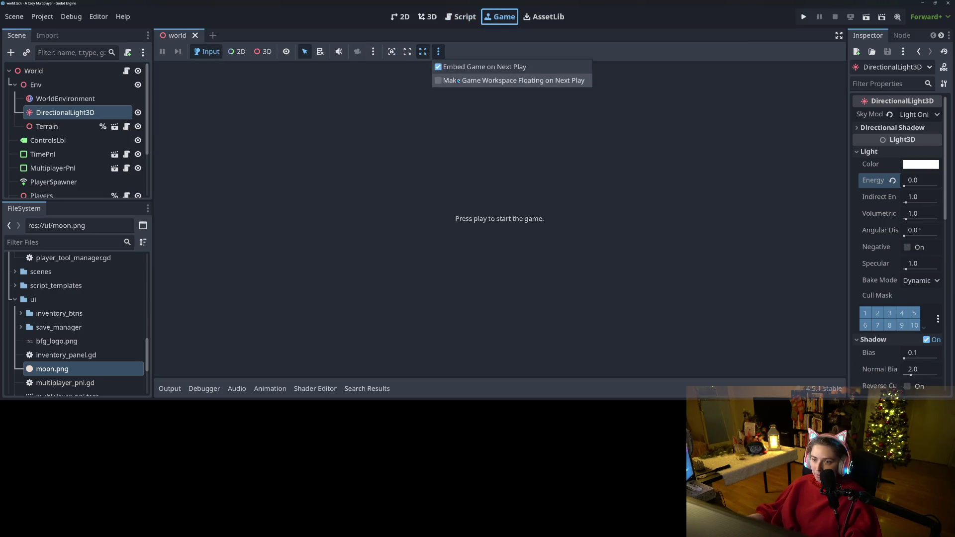
left_click(385, 56)
- Confirm Enable Multiple Instances under Debug > Customize Run Instances, then run the game
left_click(71, 17)
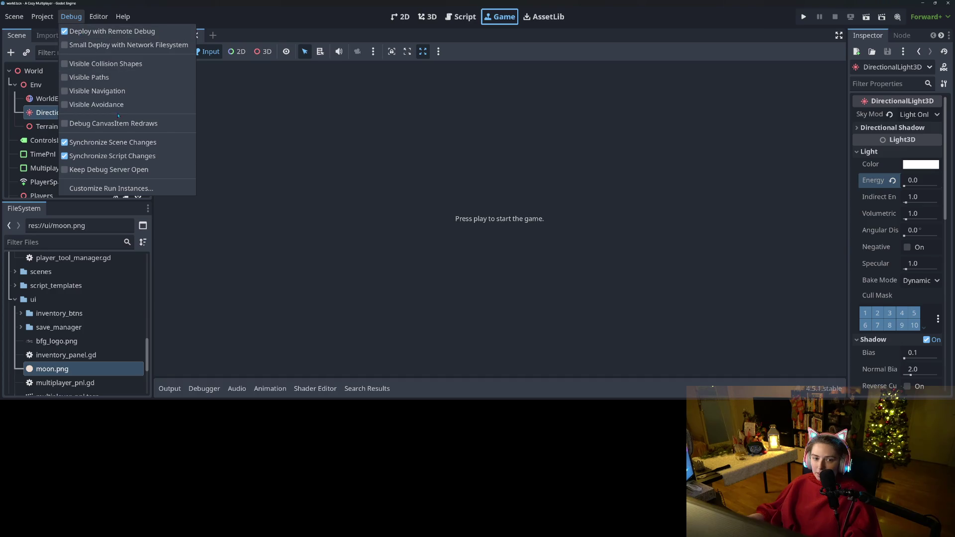
left_click(124, 188)
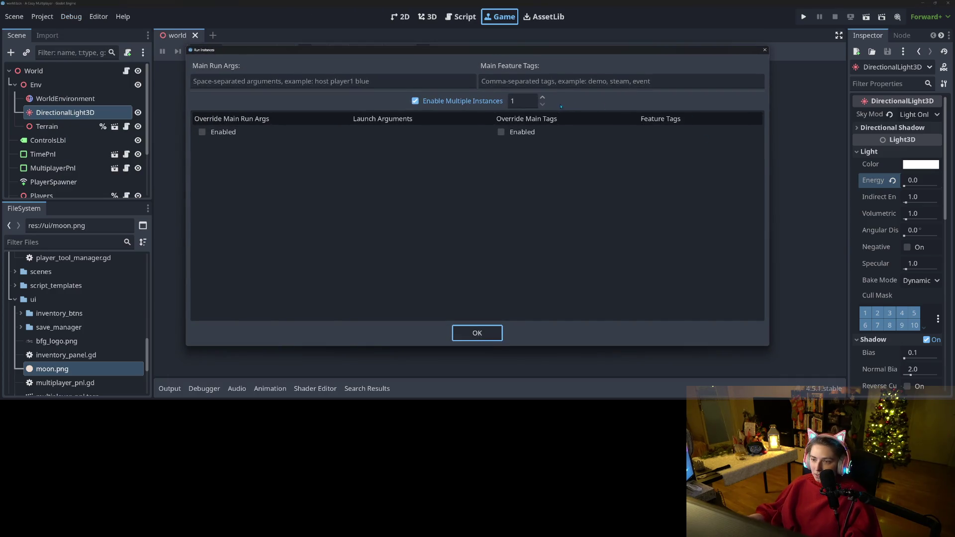
left_click(490, 329)
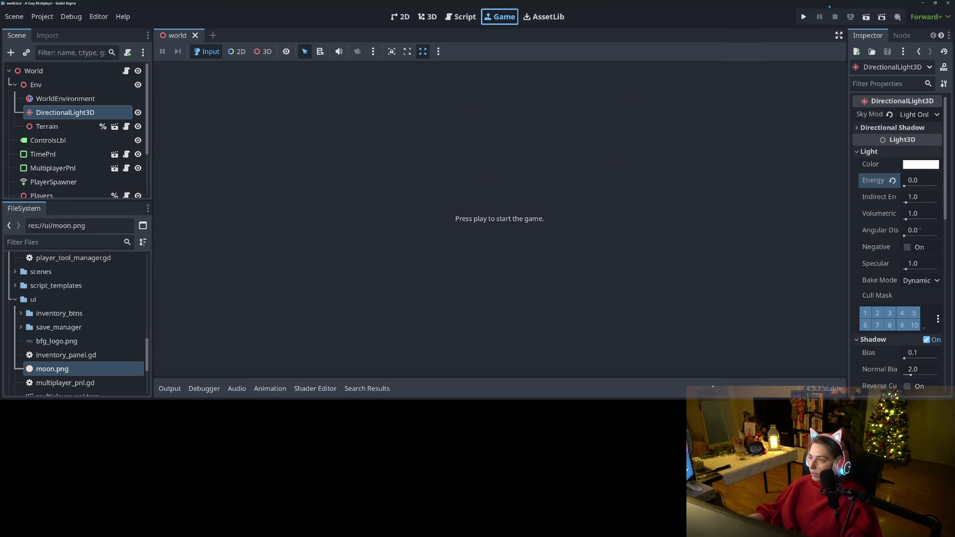
left_click(803, 17)
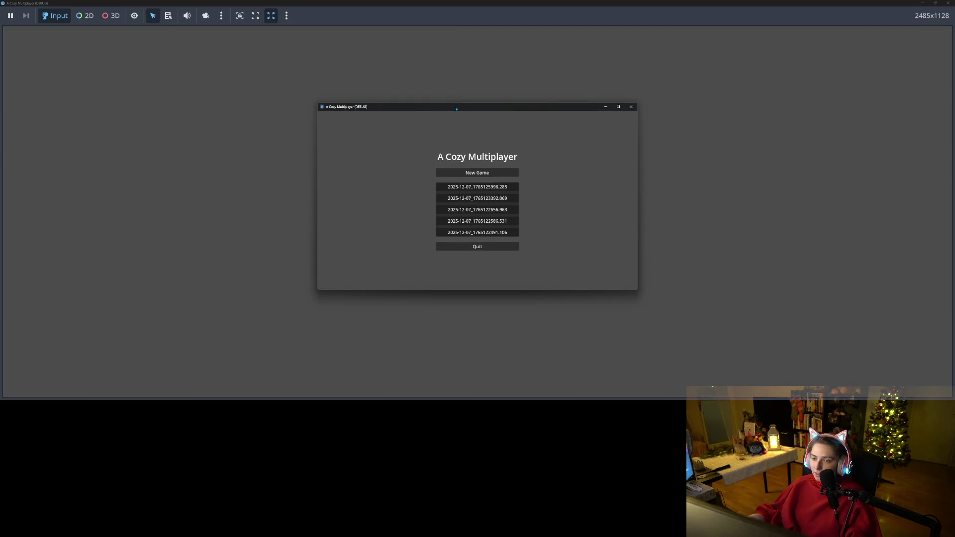
- Arrange the two game windows side by side, start a new game and walk around
left_click_drag(451, 106, 646, 108)
mouse_move(582, 6)
left_mouse_down()
mouse_move(377, 67)
mouse_move(282, 77)
left_mouse_up()
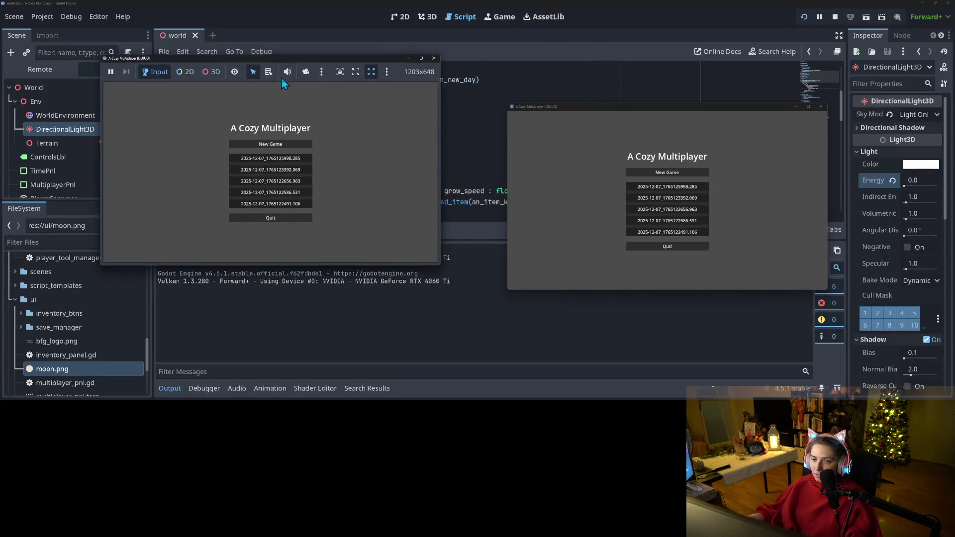
left_click(672, 172)
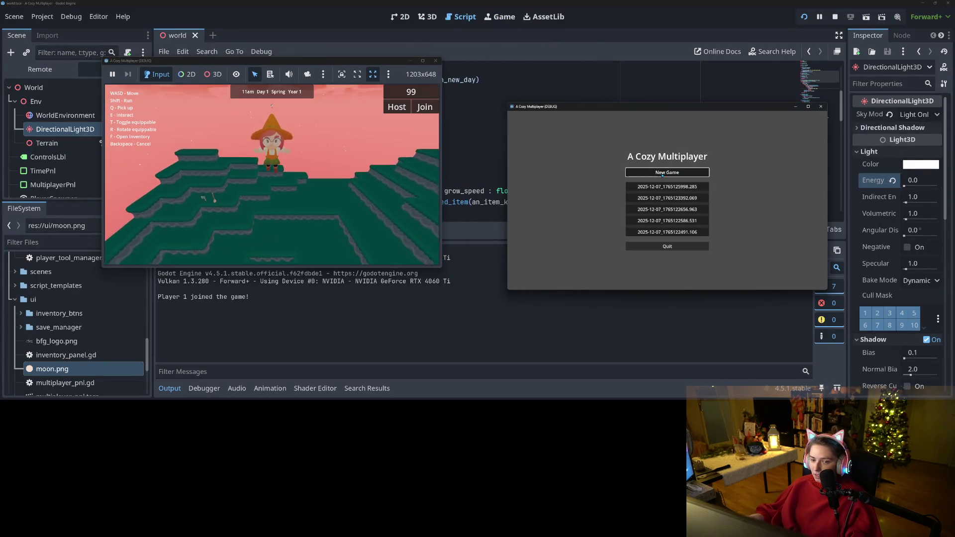
key("w")
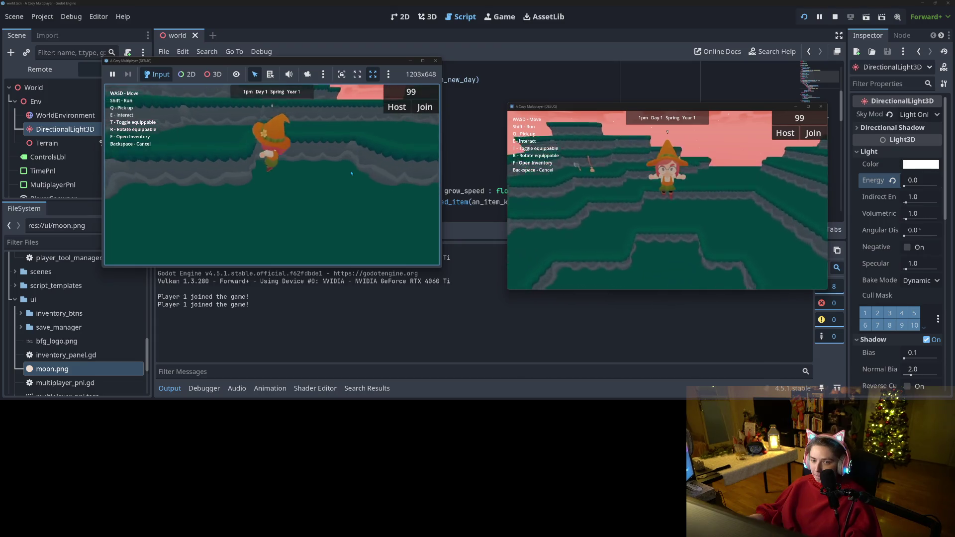
key("a")
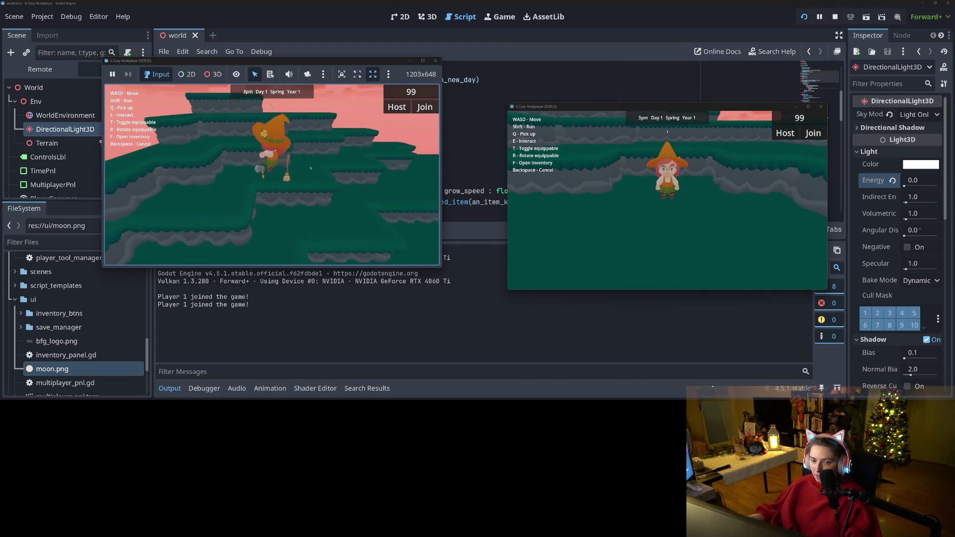
key("w")
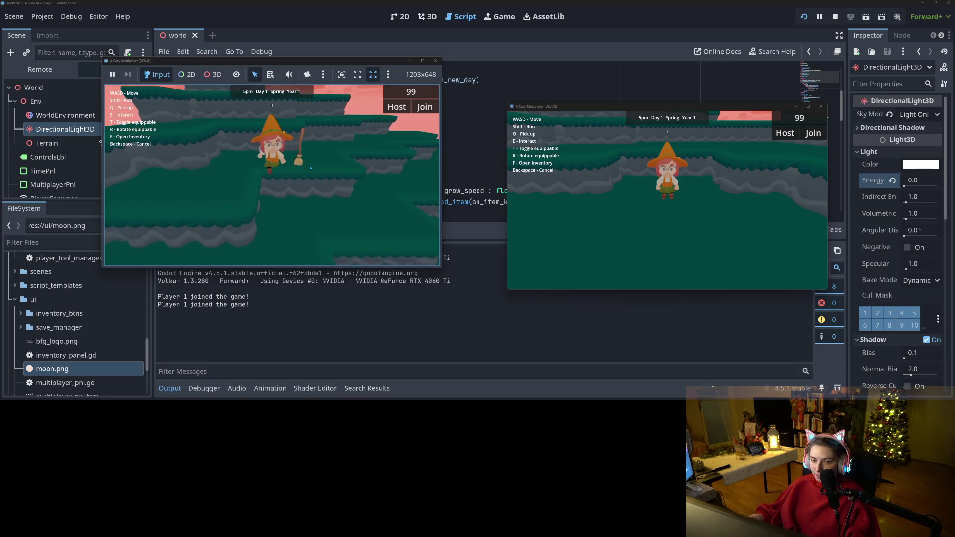
key("d")
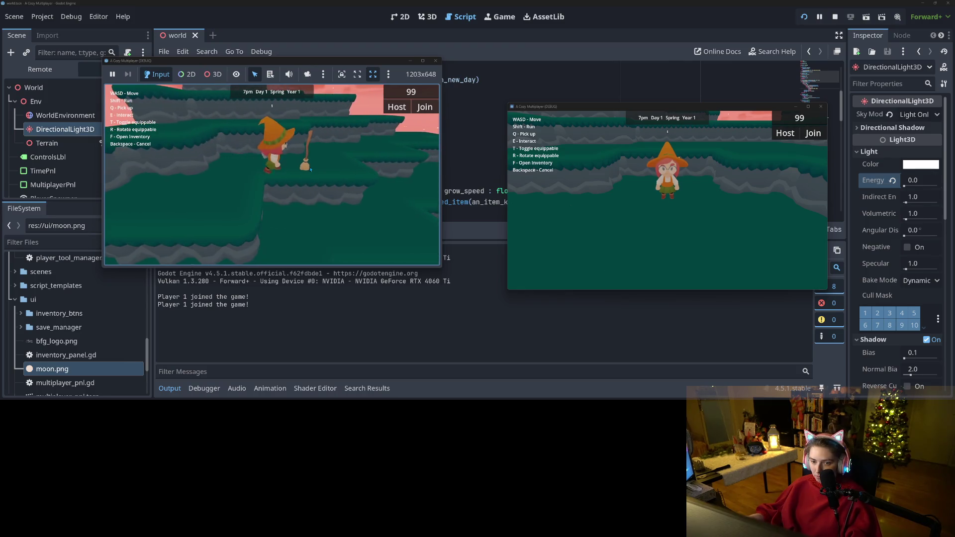
key("s")
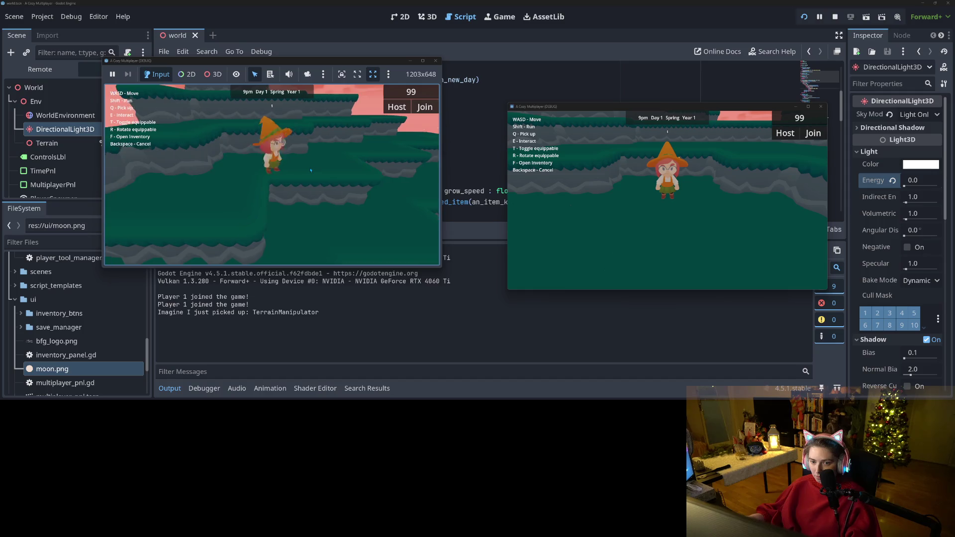
key("d")
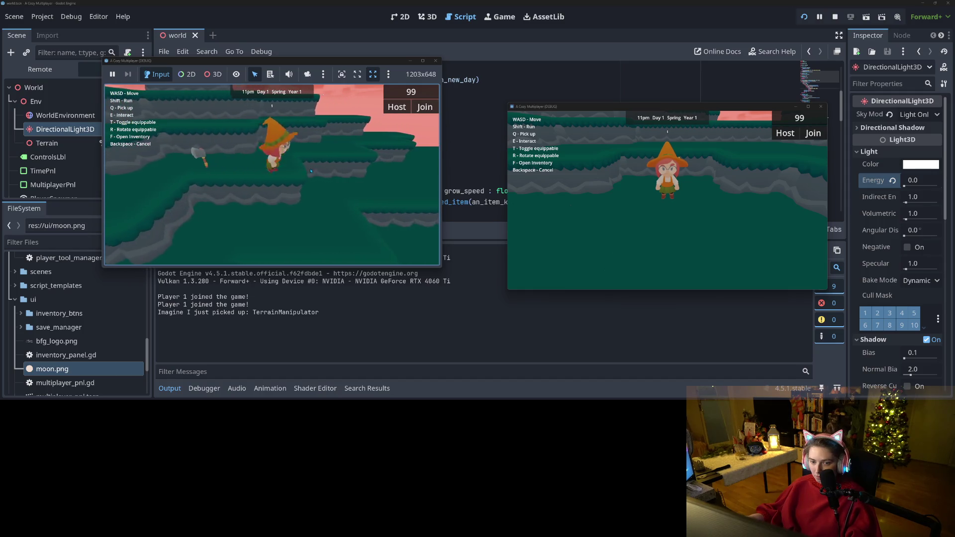
- Host a fresh session and pick up the TerrainManipulator and the Axe
left_click(399, 110)
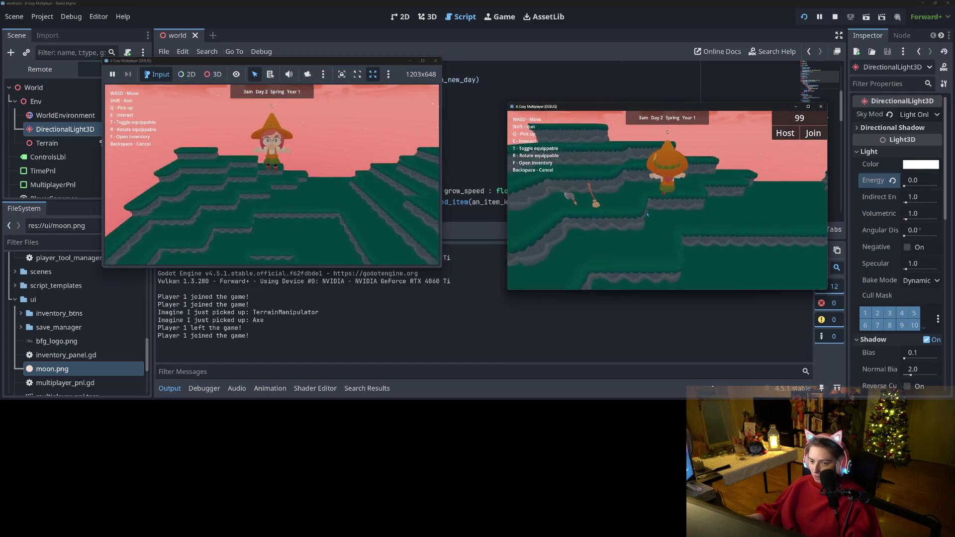
key("a")
key("q")
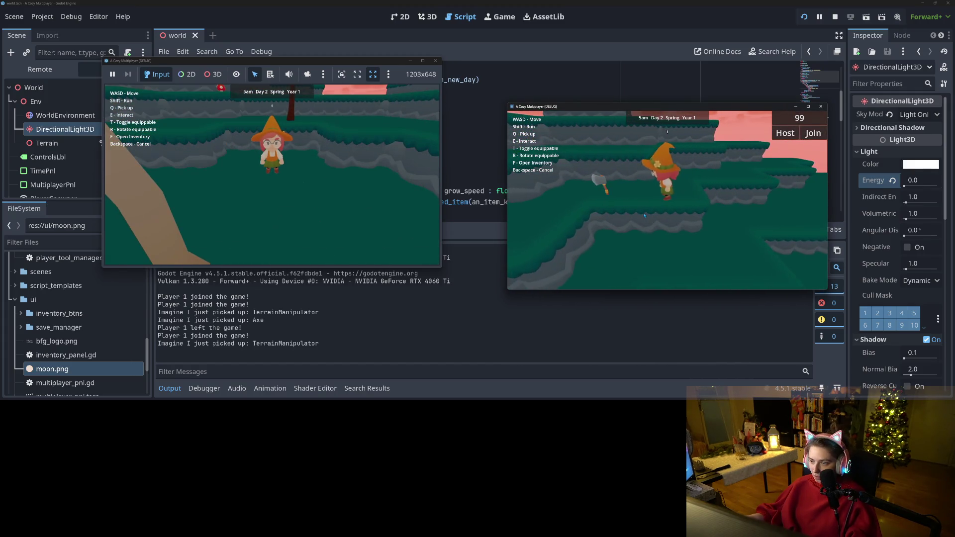
key("a")
key("q")
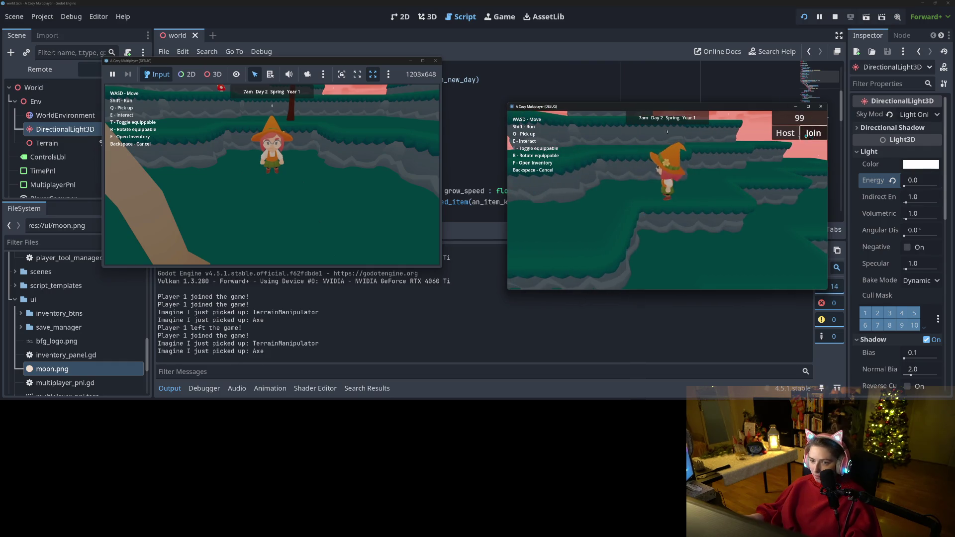
- Join as a second player from the other window and walk both characters, equipping the axe
left_click(806, 134)
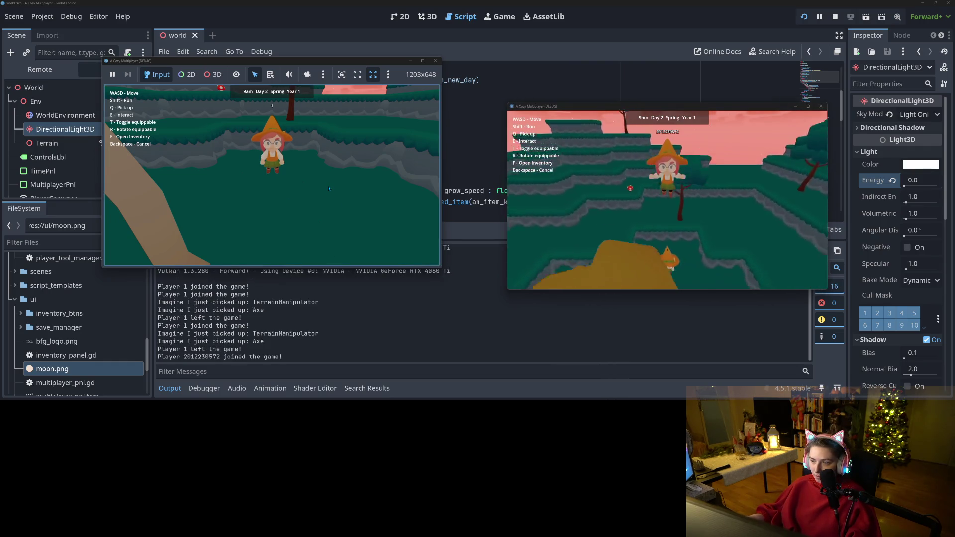
key("w")
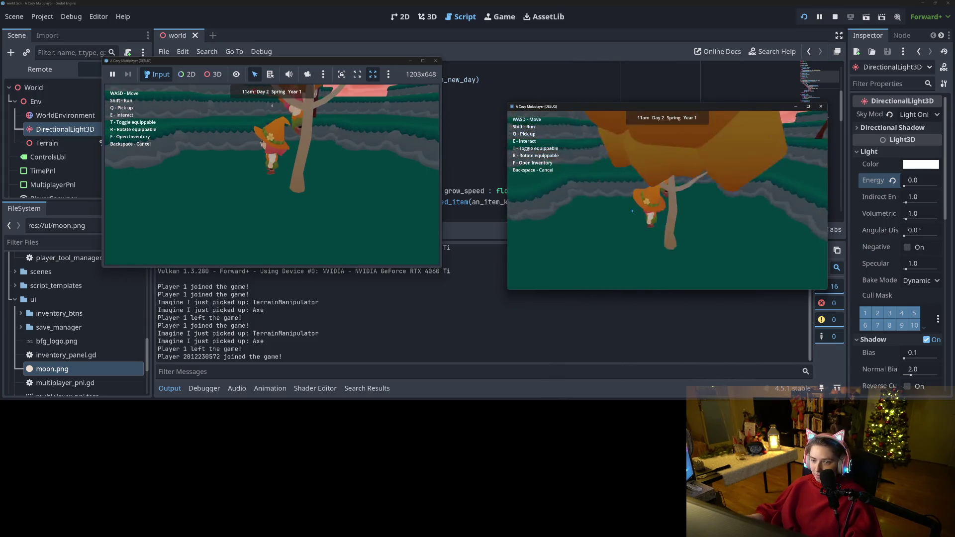
key("d")
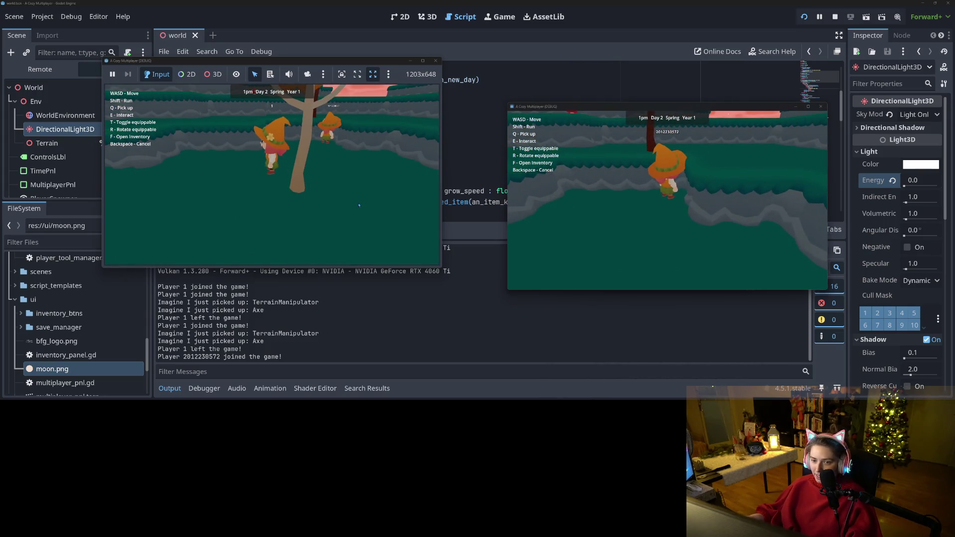
key("w")
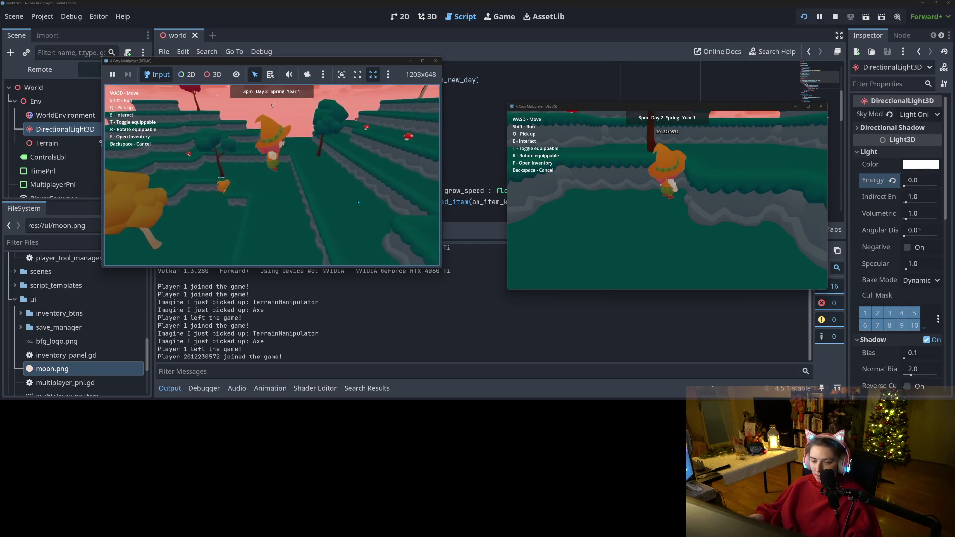
key("w")
key("t")
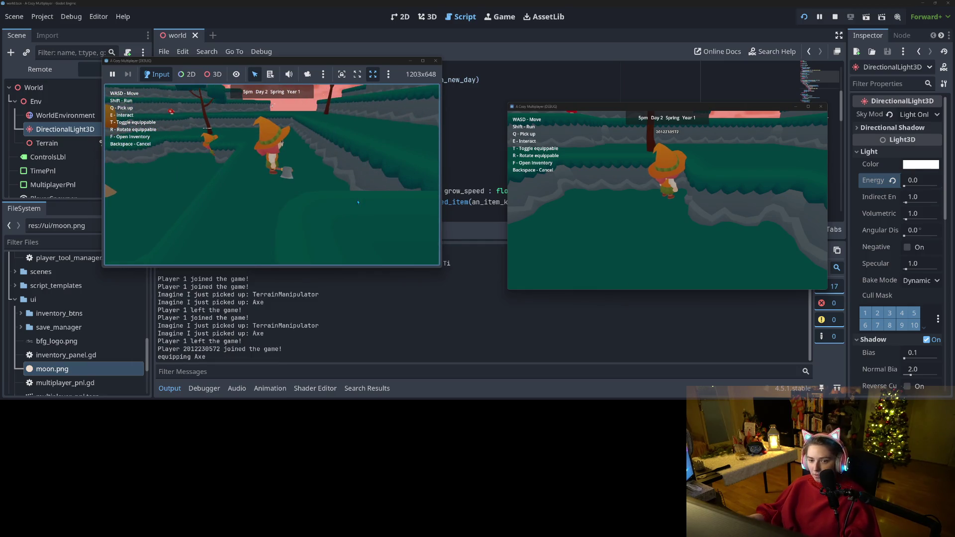
key("w")
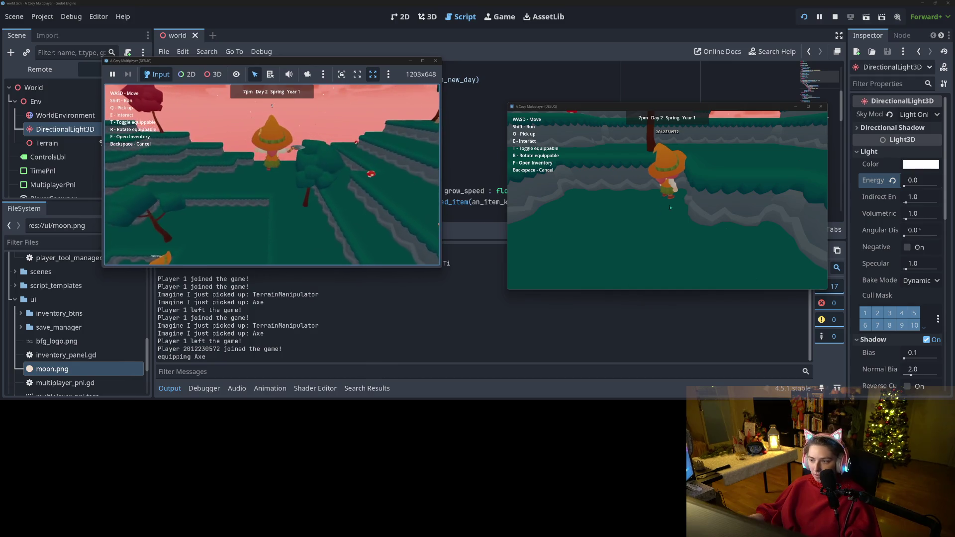
key("w")
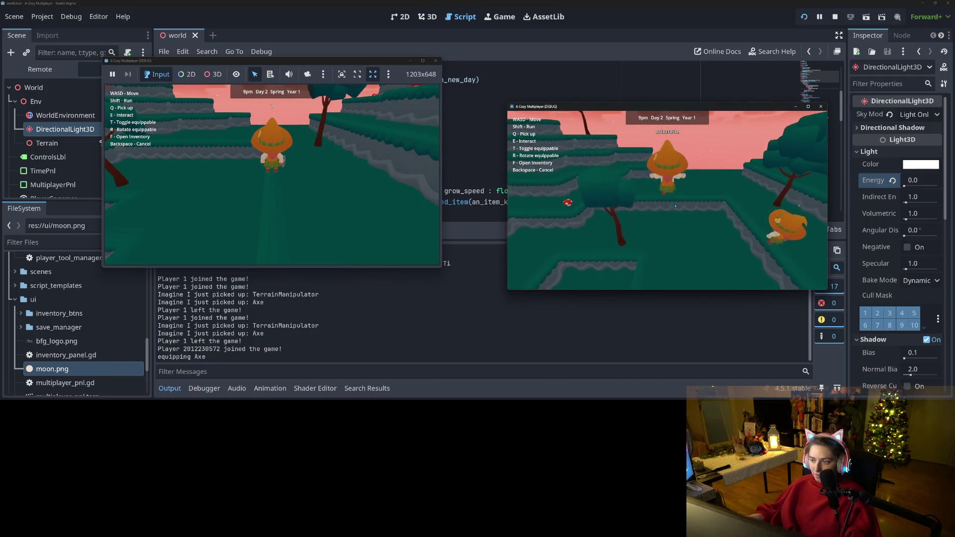
- Snap the two running game windows to the left and right halves of the screen
mouse_move(380, 60)
left_mouse_down()
mouse_move(246, 73)
mouse_move(1, 75)
left_mouse_up()
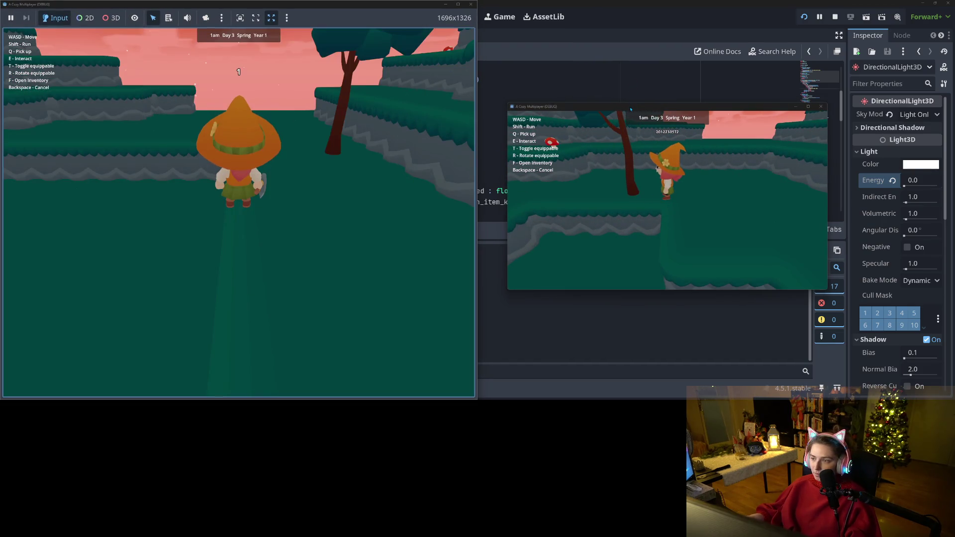
left_click_drag(631, 109, 695, 112)
key("super+Right")
- In the left game, walk the host player to a tree and chop it down with the axe
left_click(360, 181)
key("s")
key("a")
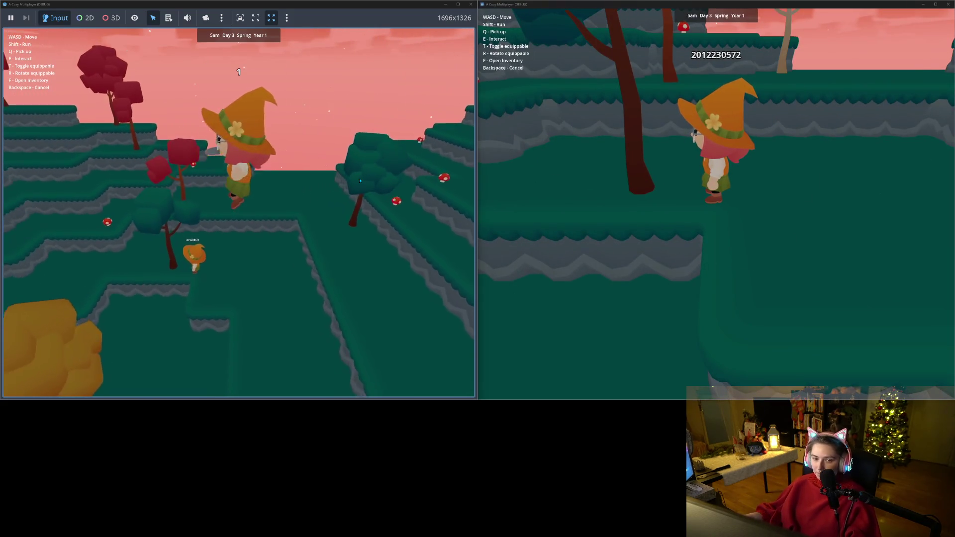
key("a")
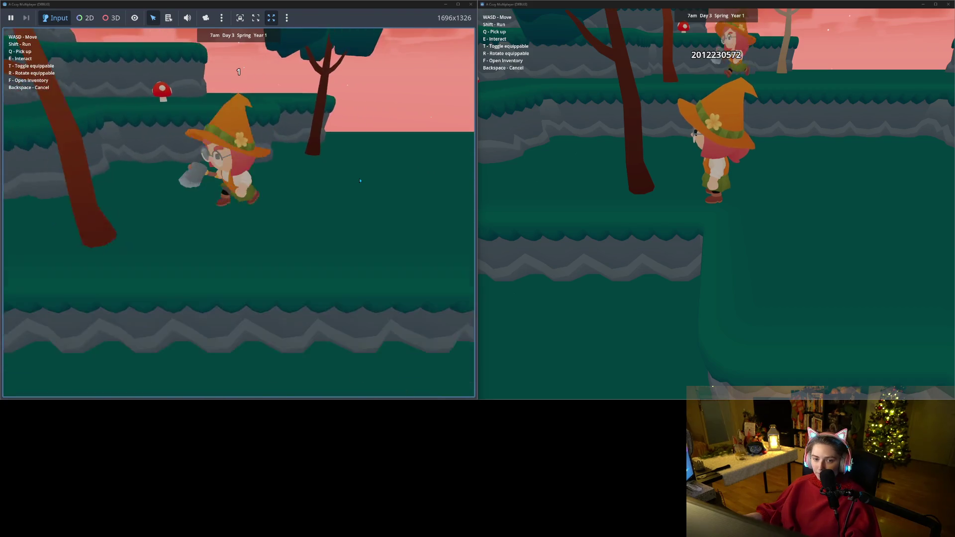
key("a")
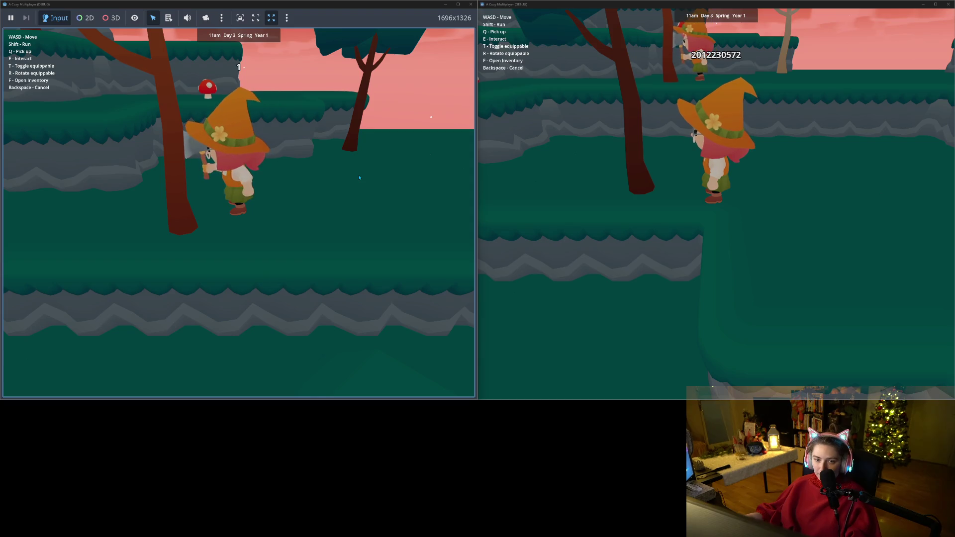
key("s")
key("e")
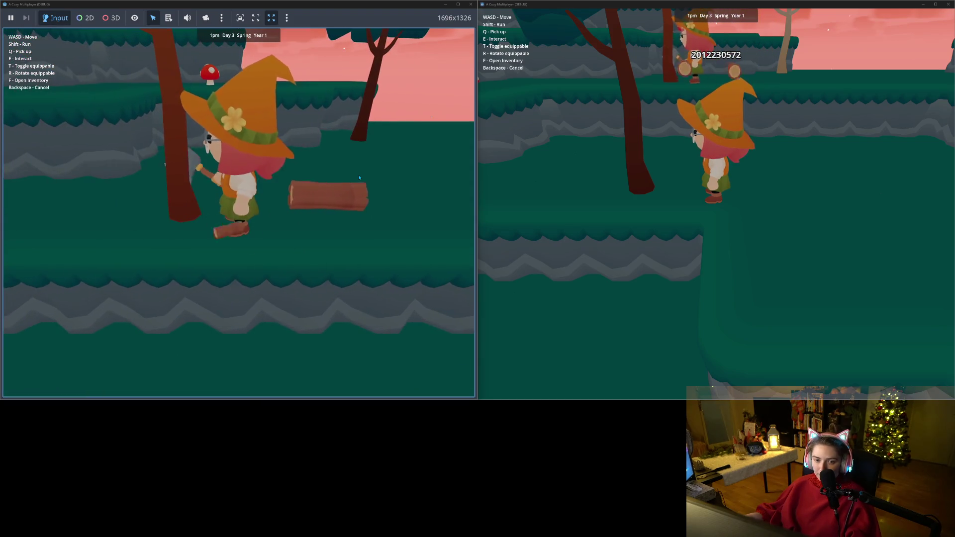
- Pick up the fallen log, put it down, and switch back to holding the axe
key("w")
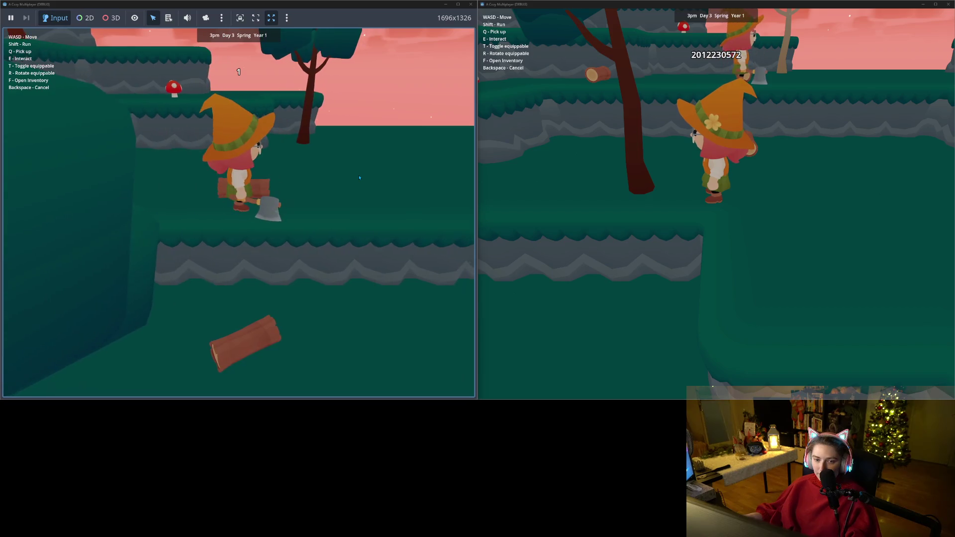
key("s")
key("q")
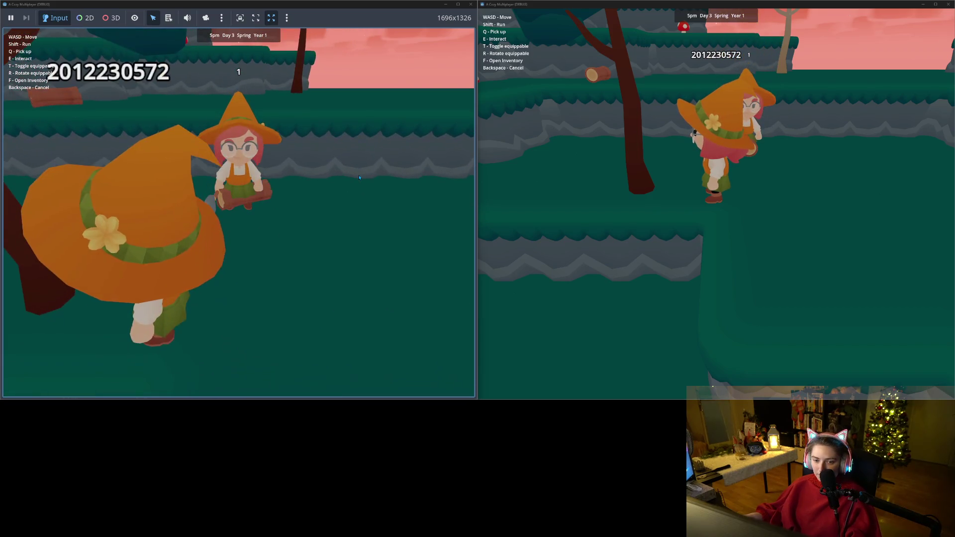
key("q")
key("t")
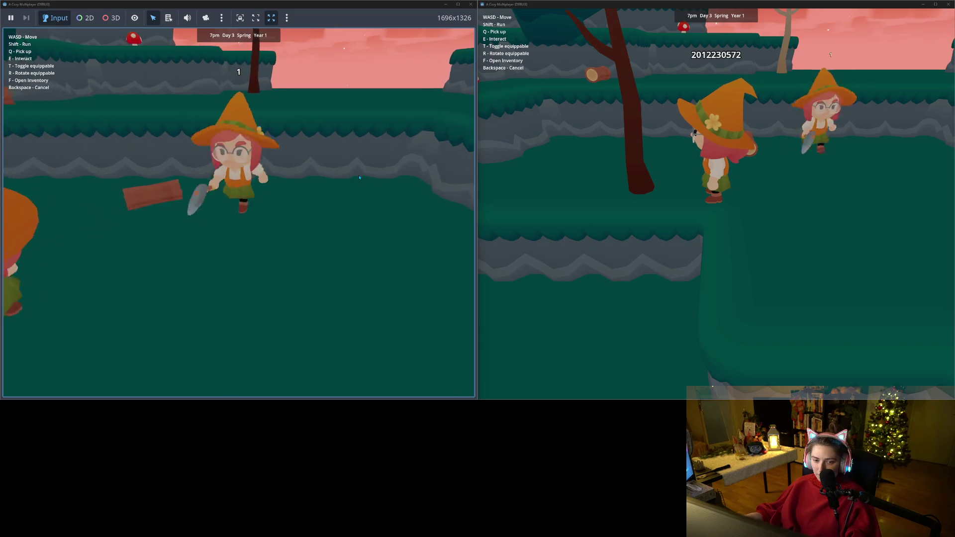
key("w")
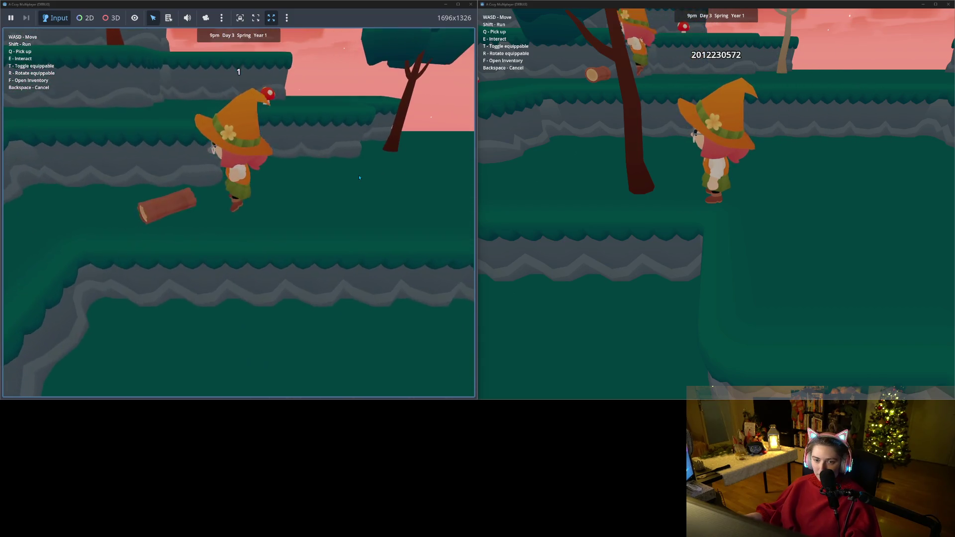
- Check the inventory for the collected logs, then close it
key("w")
key("f")
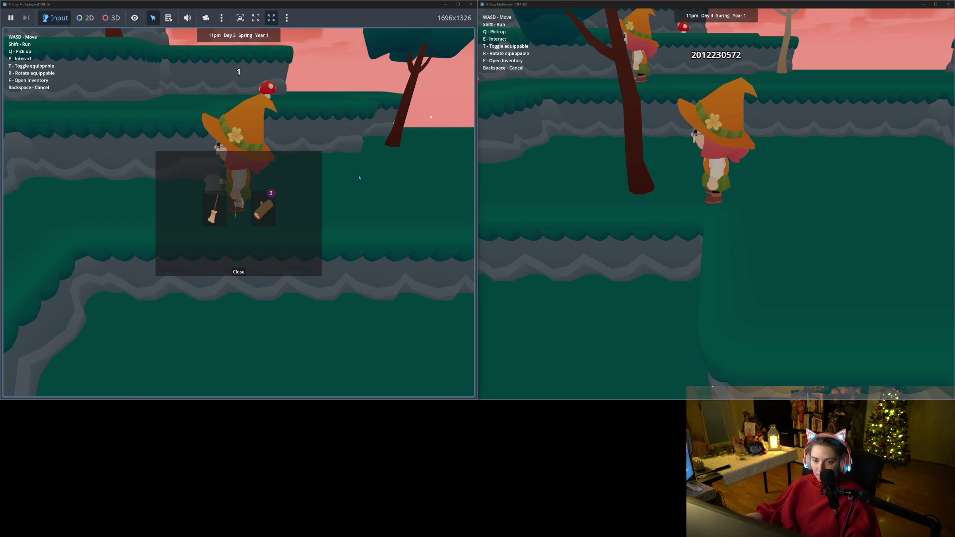
key("f")
- Walk the first player among the trees, past the yellow and orange trees
scroll(359, 177, "down", 5)
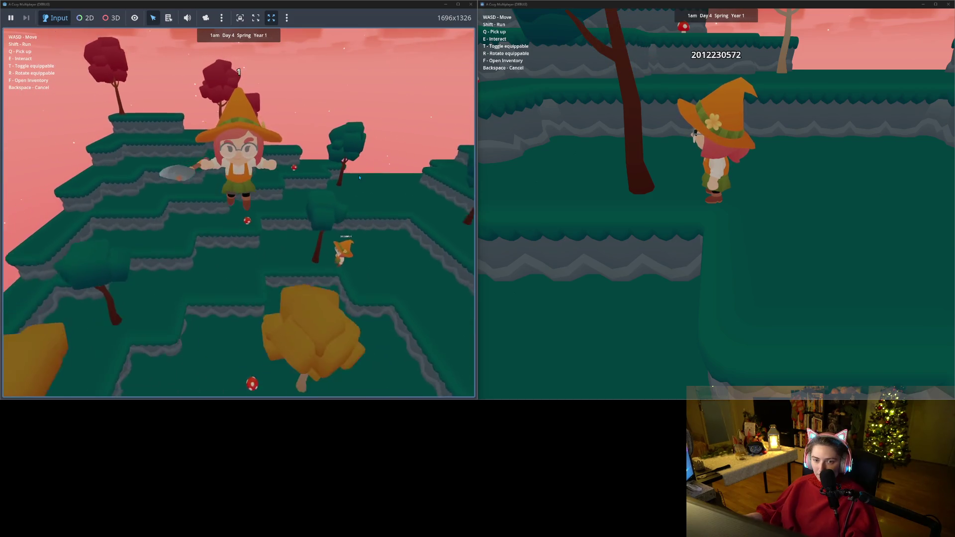
key("s")
scroll(359, 177, "up", 3)
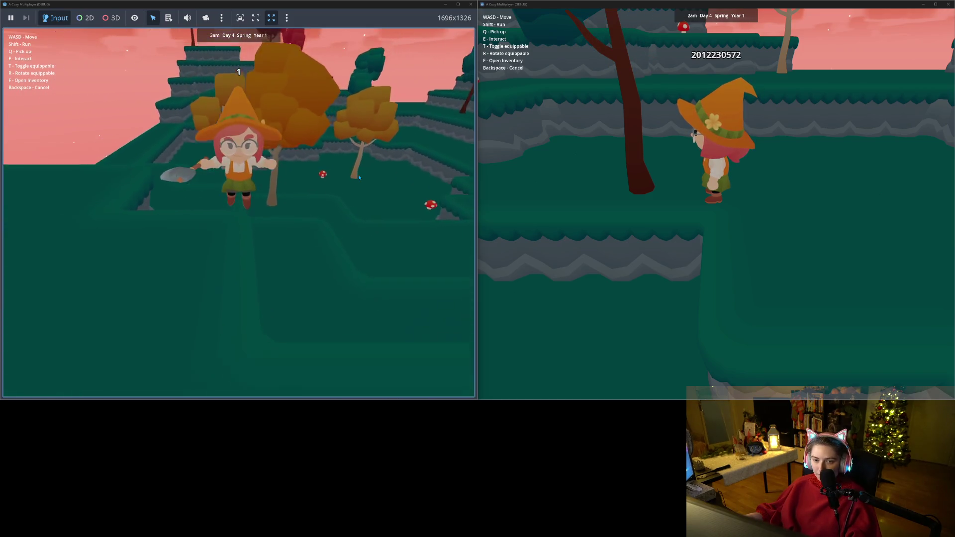
key("w")
scroll(359, 177, "down", 3)
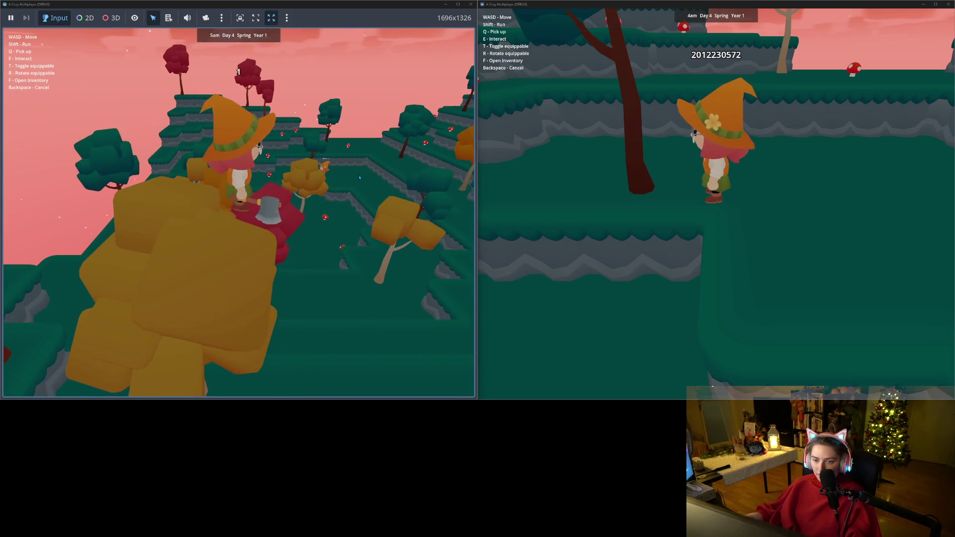
key("s")
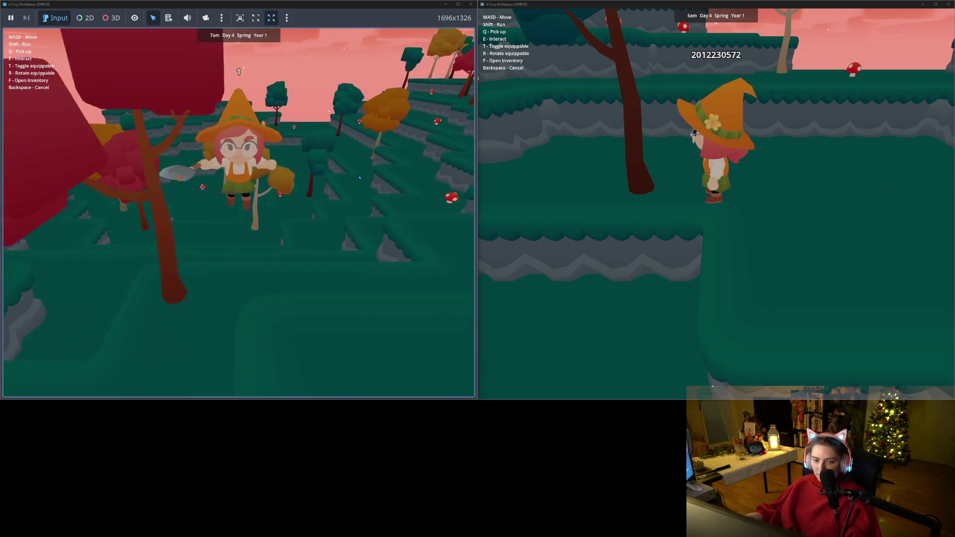
key("w")
key("s")
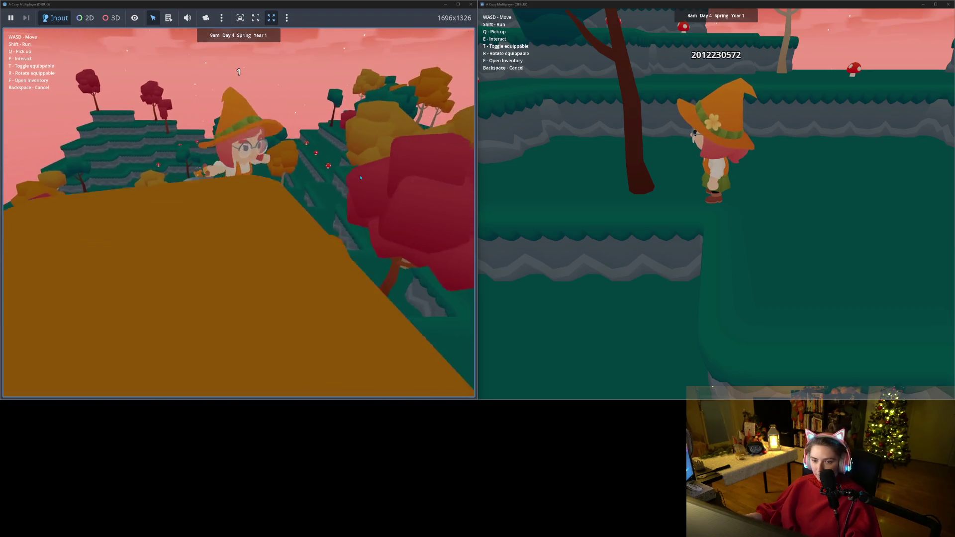
scroll(359, 177, "up", 3)
scroll(361, 177, "down", 3)
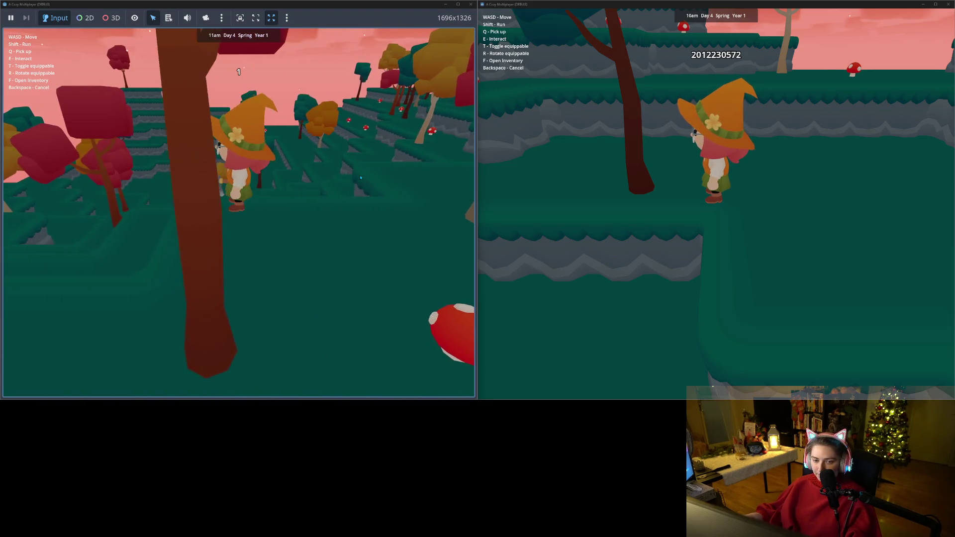
key("w")
scroll(361, 177, "up", 3)
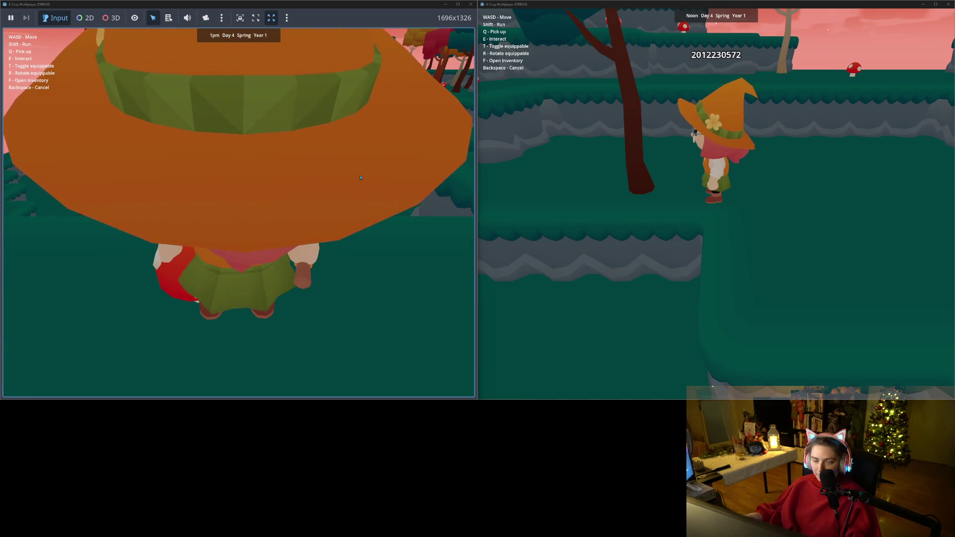
scroll(360, 177, "down", 3)
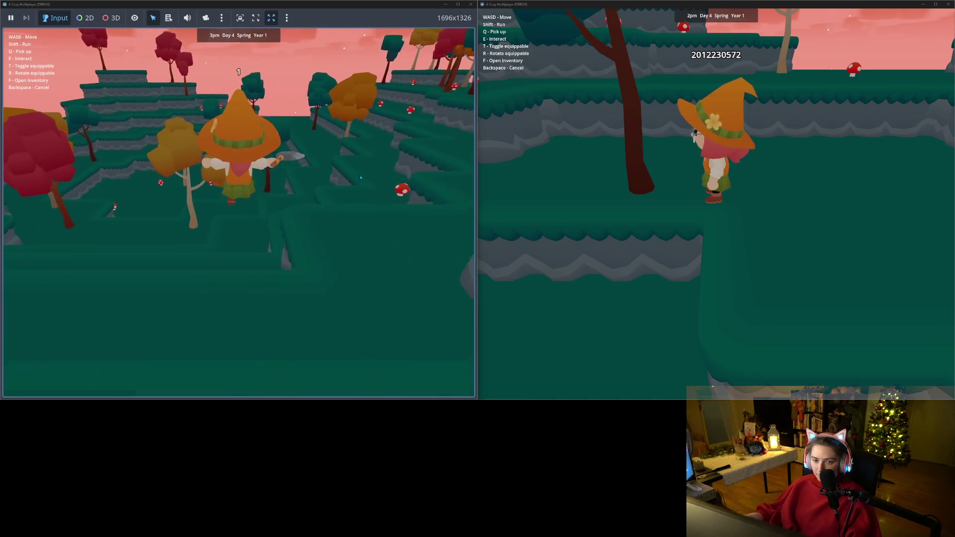
key("w")
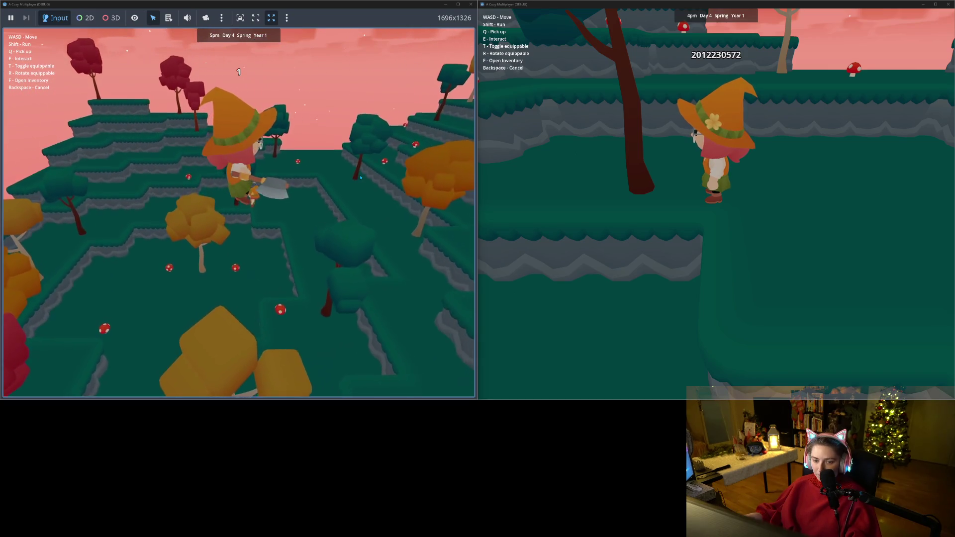
key("s")
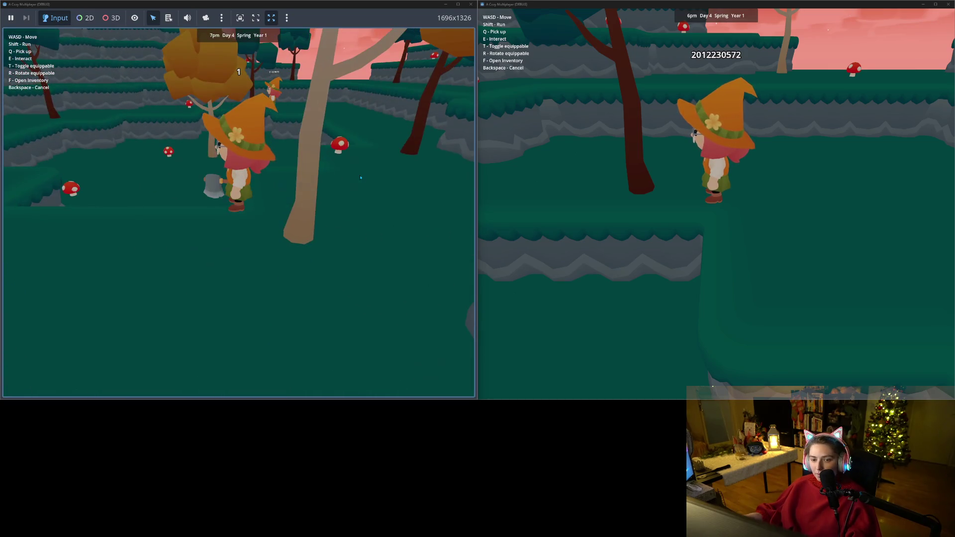
key("w")
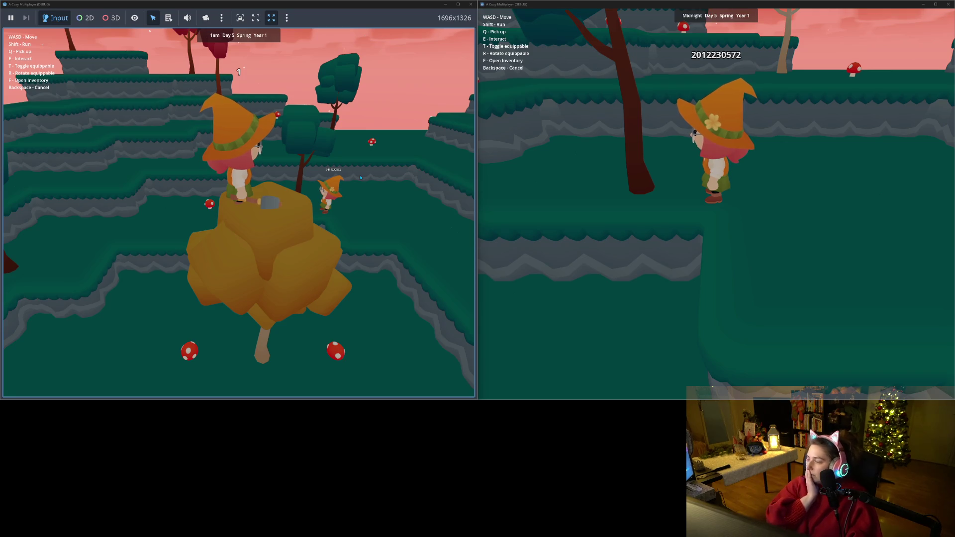
key("s")
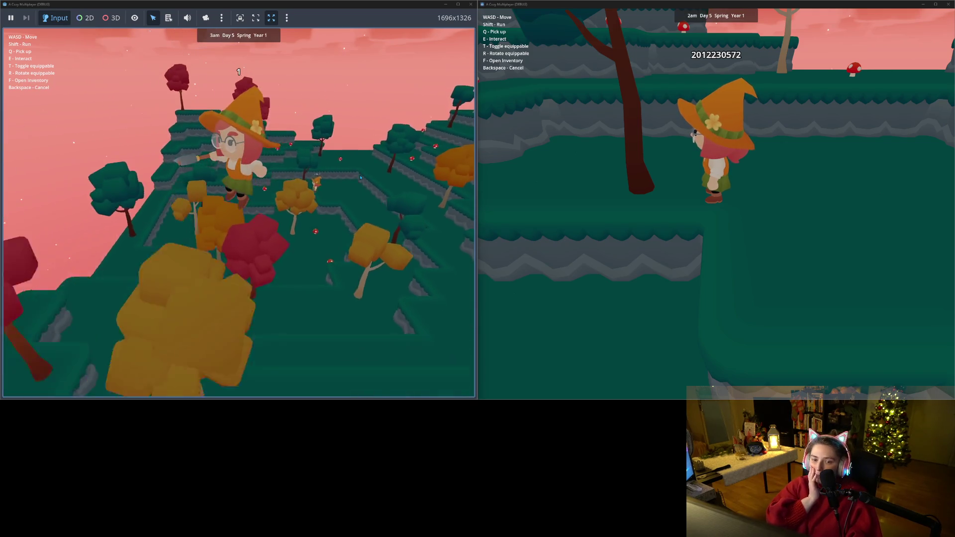
- Run the first player along the cliff edge, back across the island and into the trees
key("a")
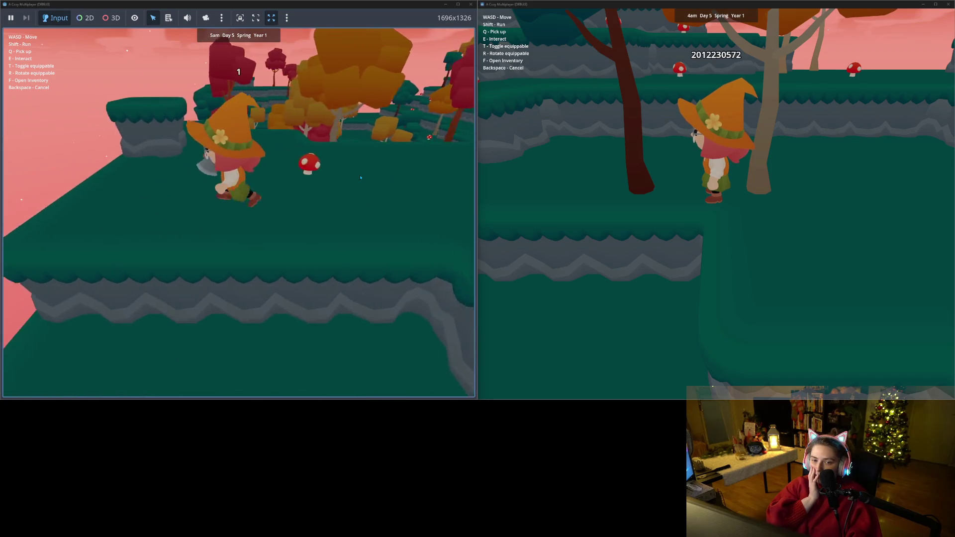
key("w")
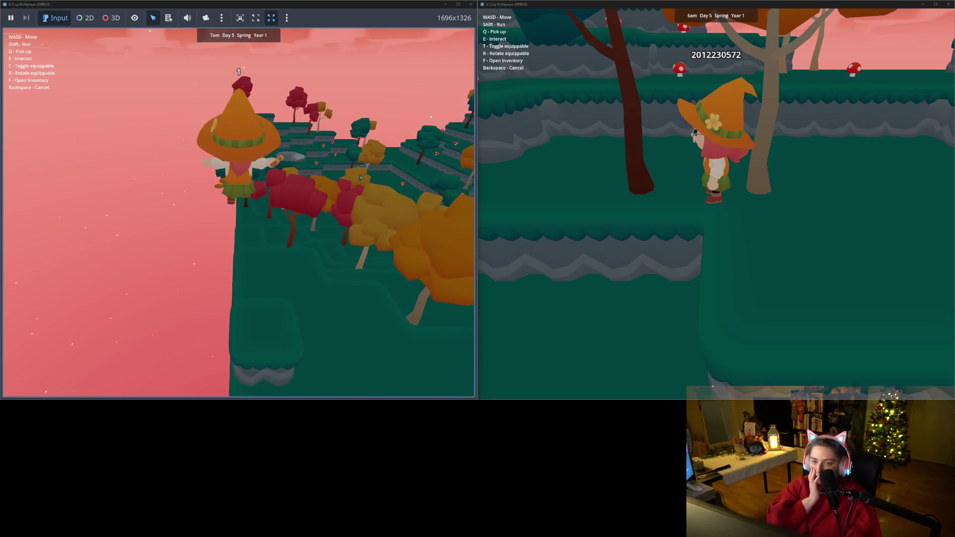
key("d")
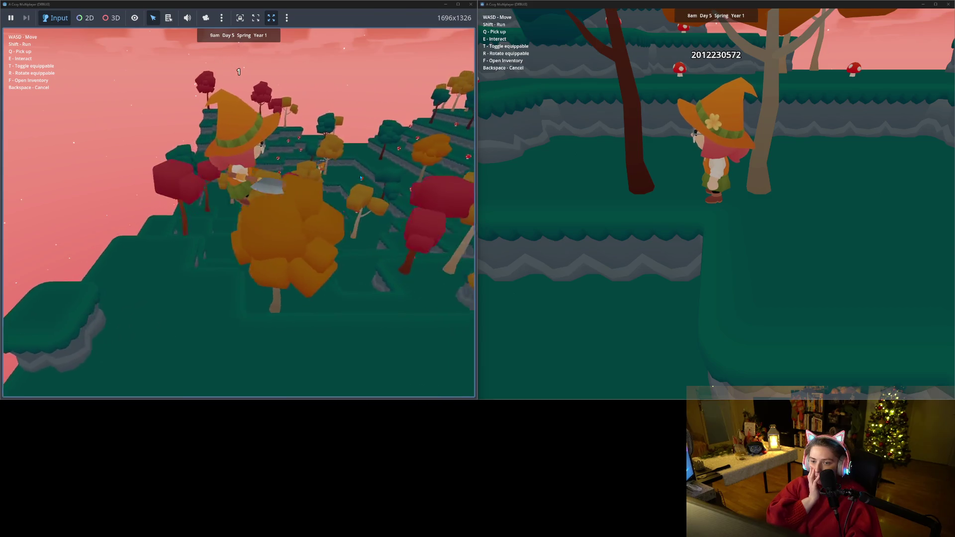
key("s")
key("w")
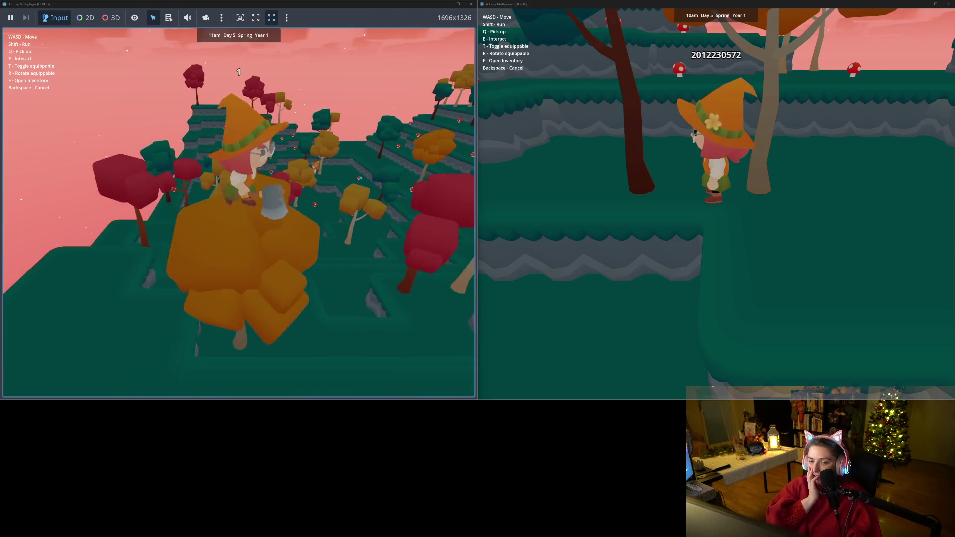
key("s")
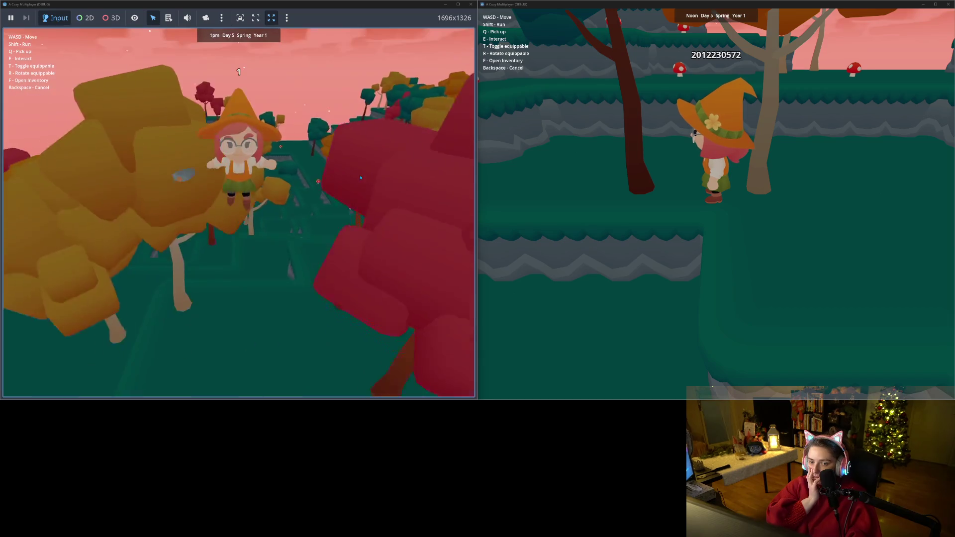
key("d")
key("w")
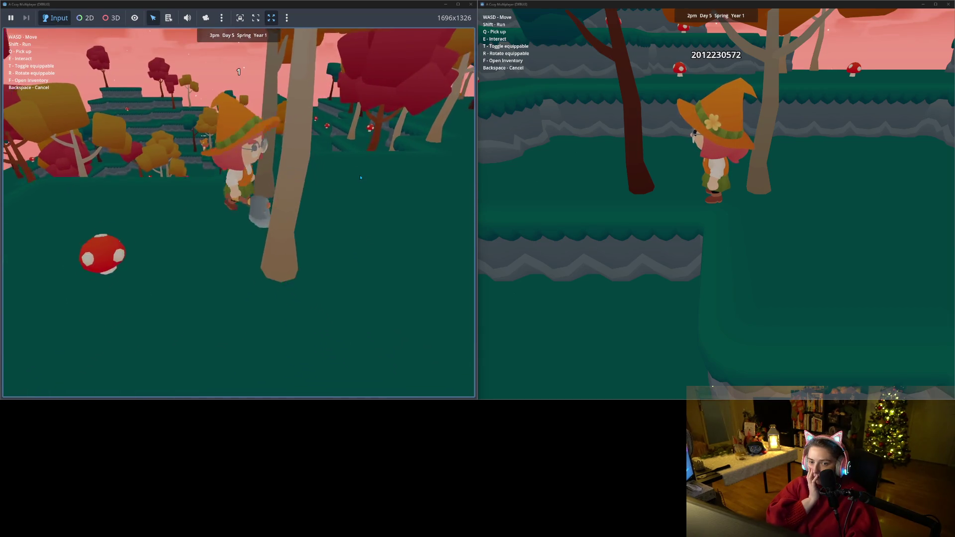
key("w")
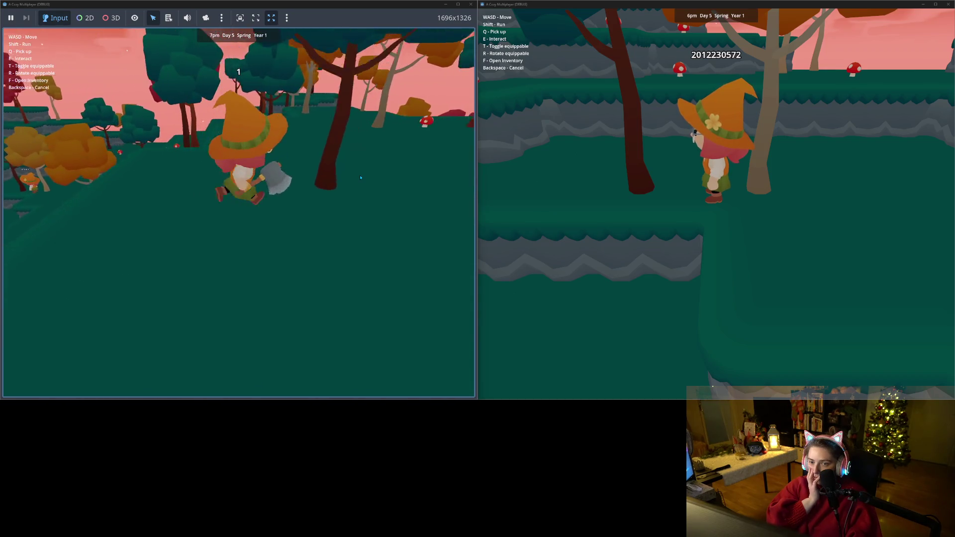
key("w")
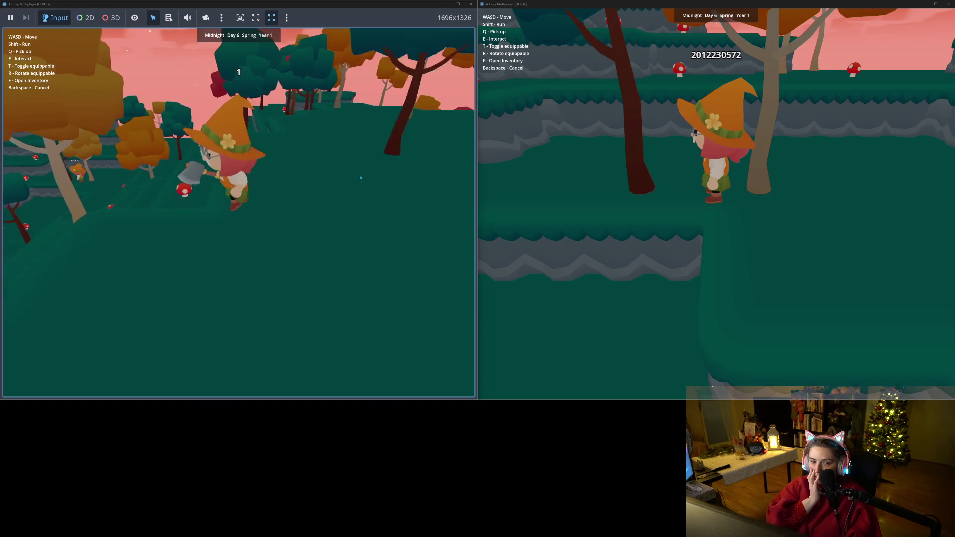
key("w")
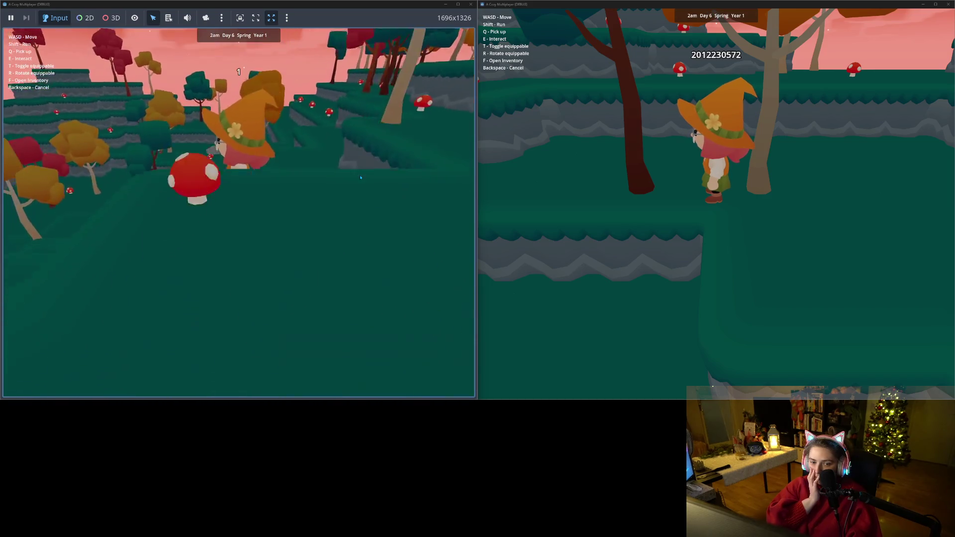
key("a")
key("w")
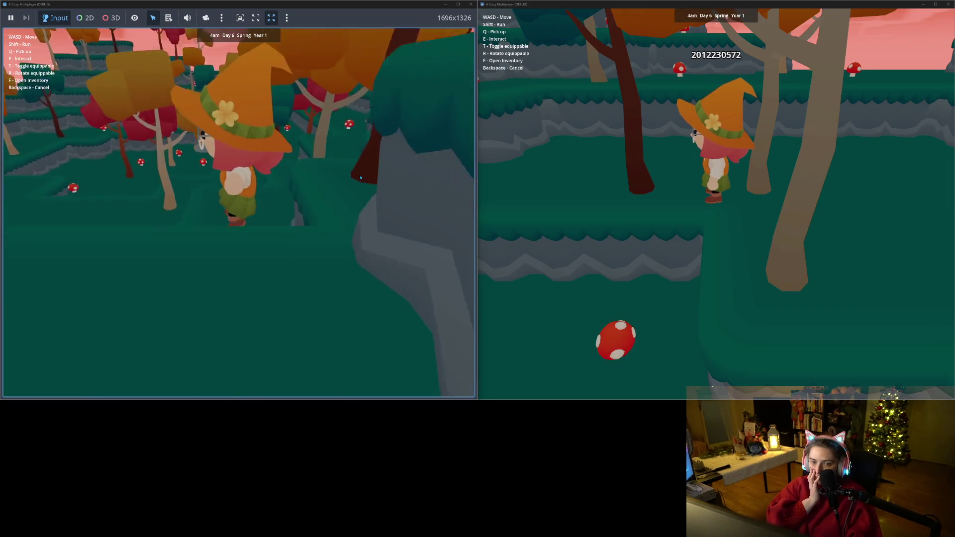
key("s")
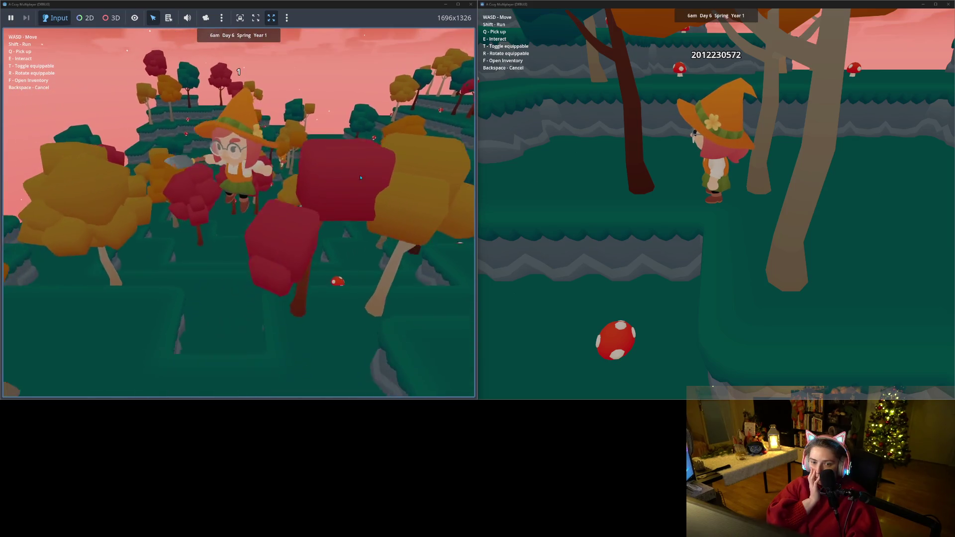
key("w")
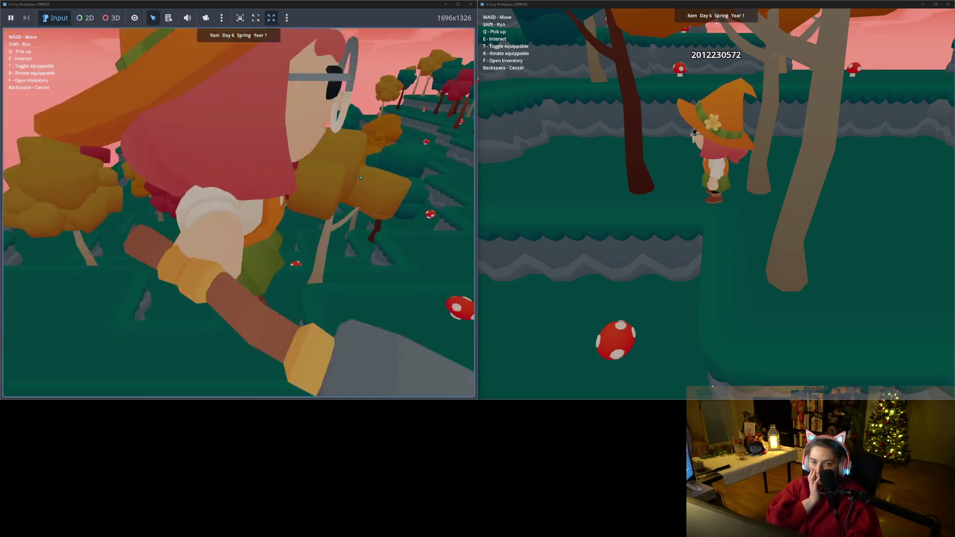
key("s")
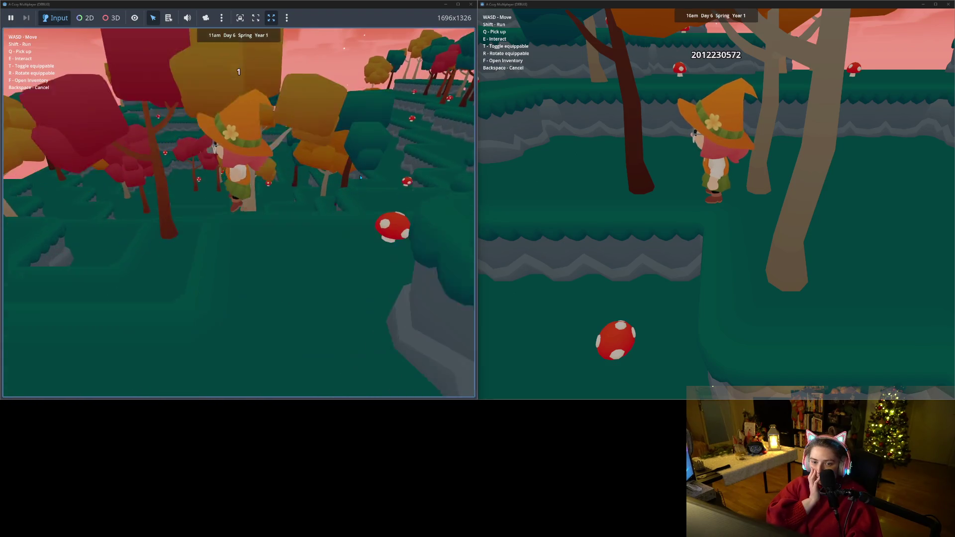
key("w")
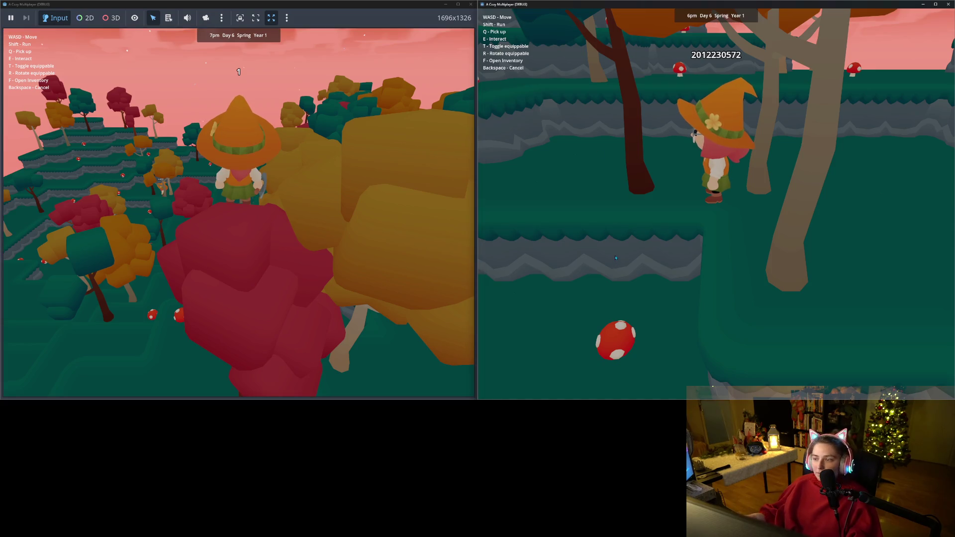
- Walk the second player's character left across the ledges toward the ledge edge
key("a")
key("a")
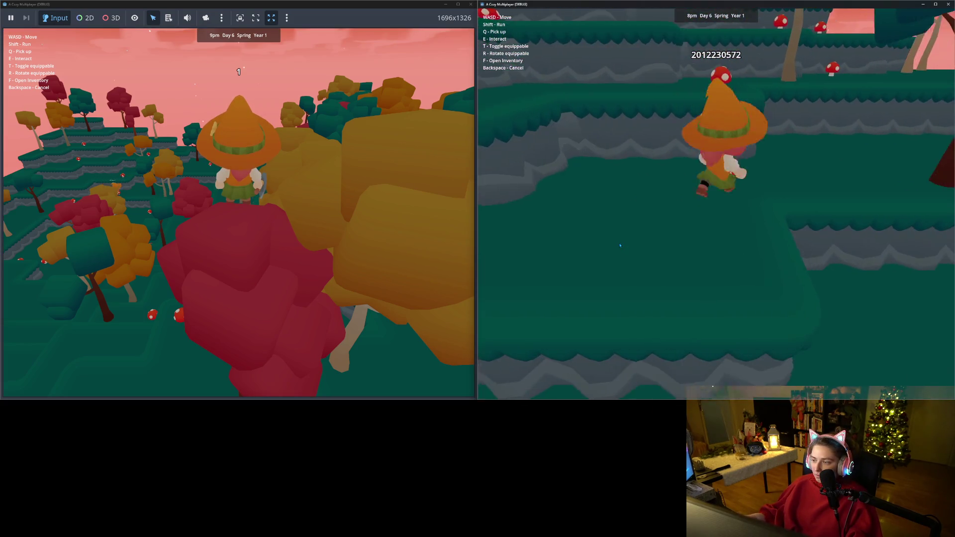
key("w")
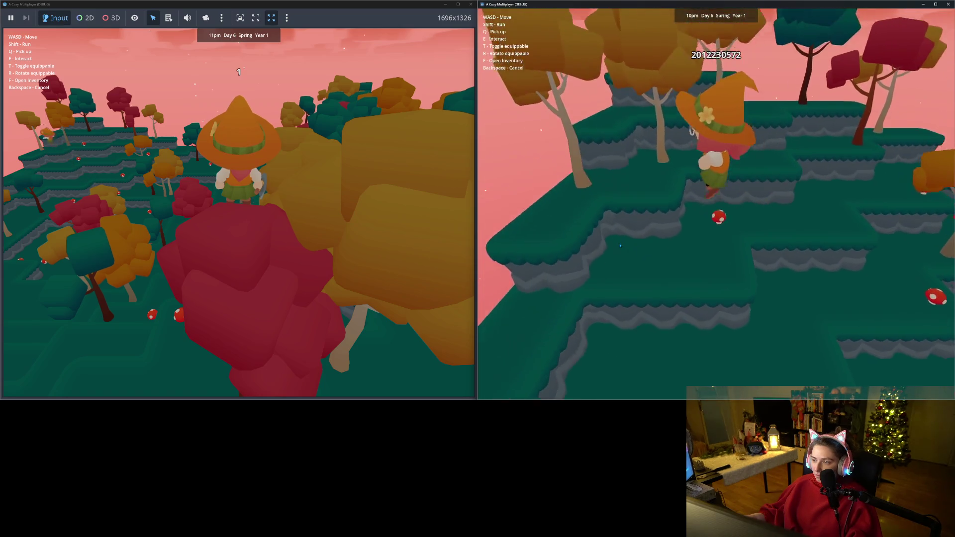
key("s")
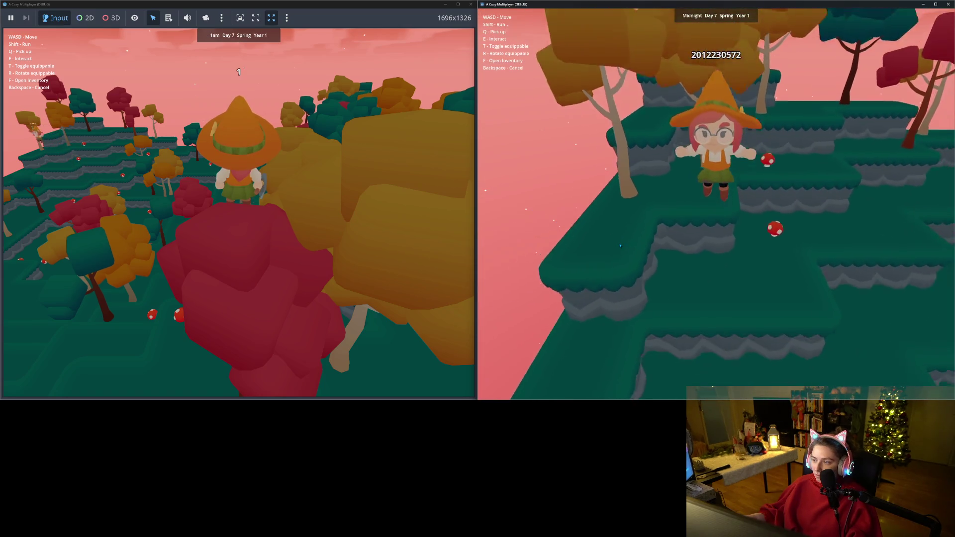
key("s")
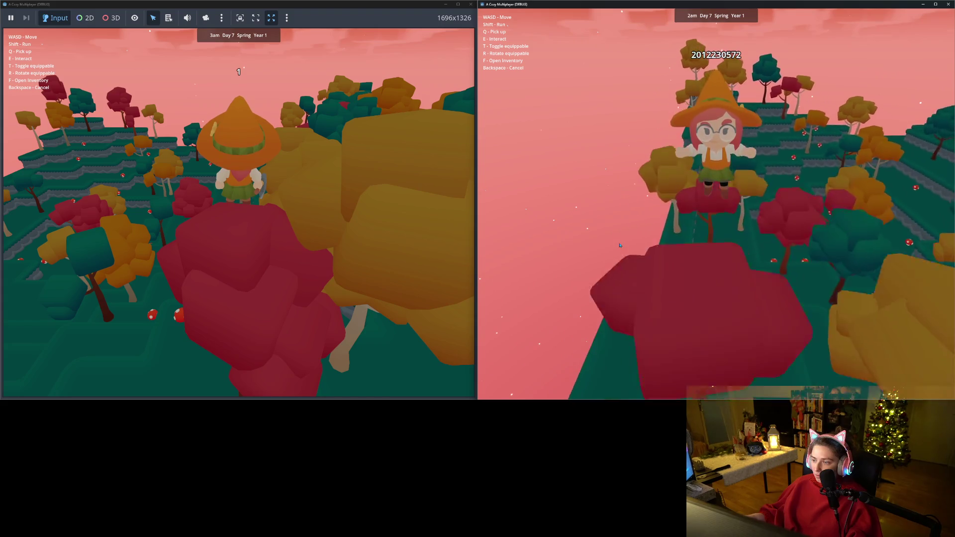
key("w")
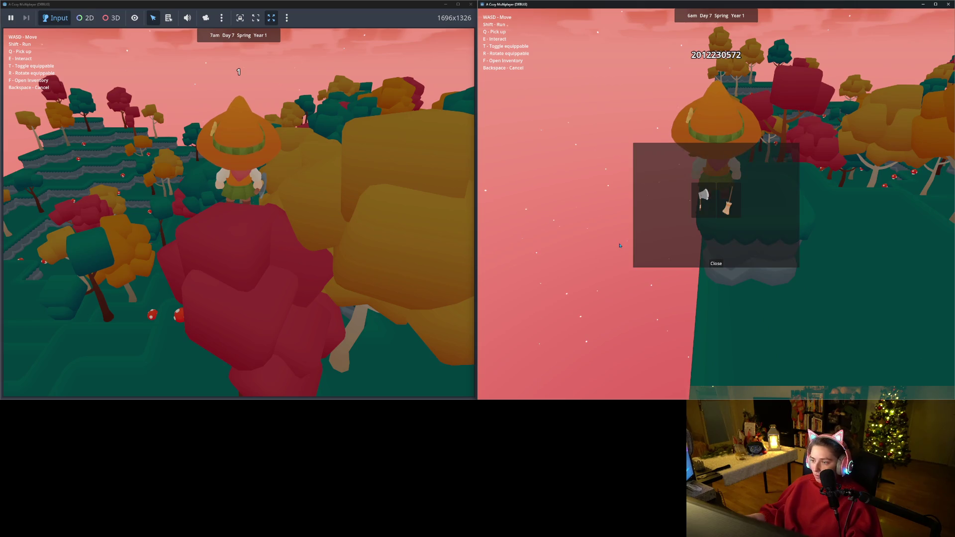
- Move the second player off the ledge, jump, and walk onto a tree top
key("w")
key("s")
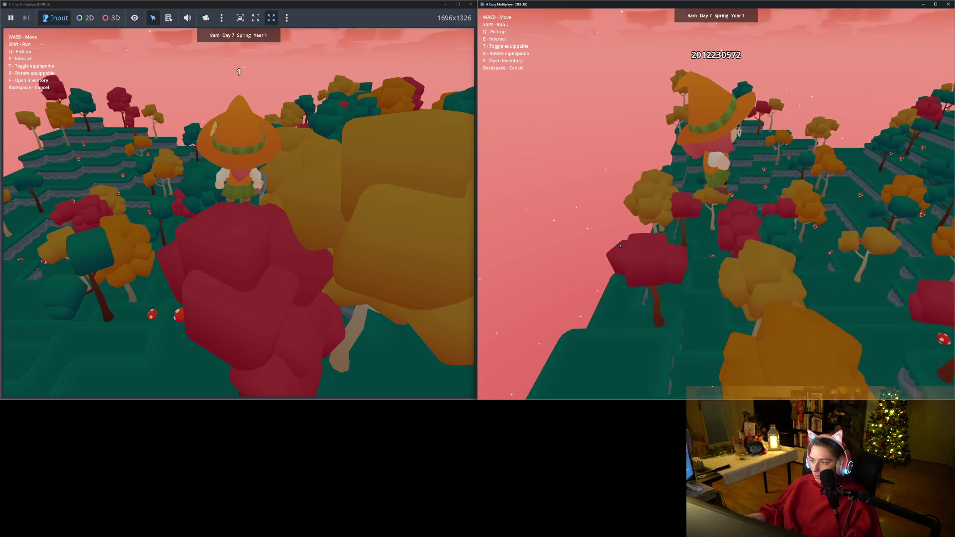
key("w")
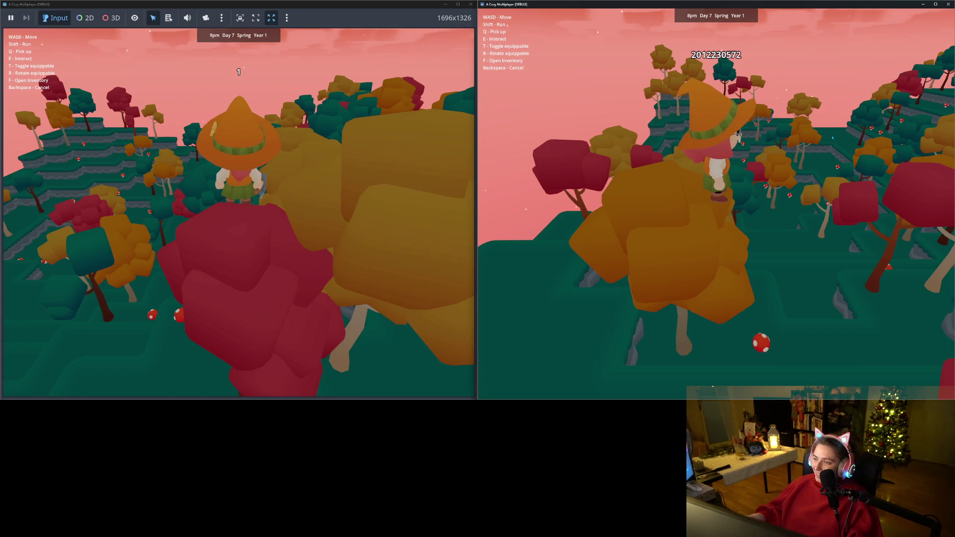
key("s")
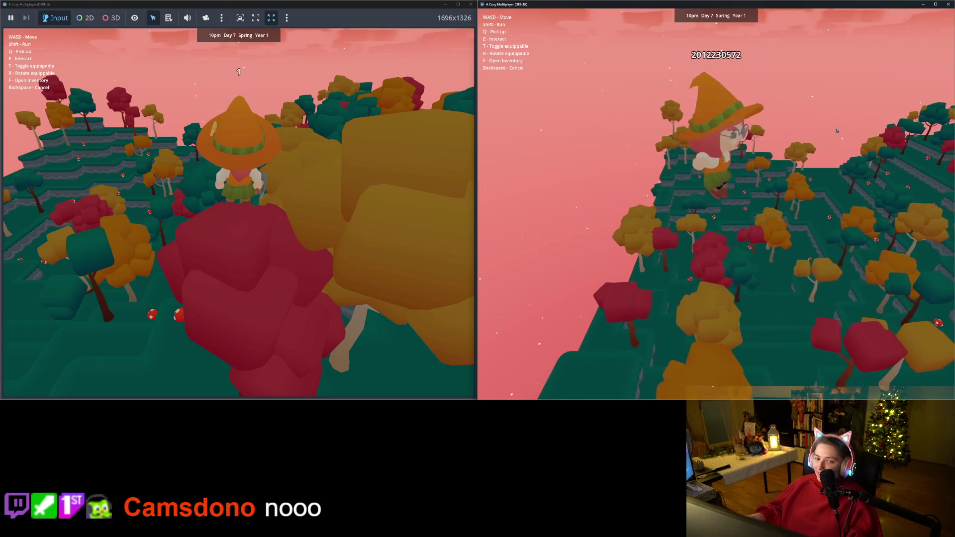
key("w")
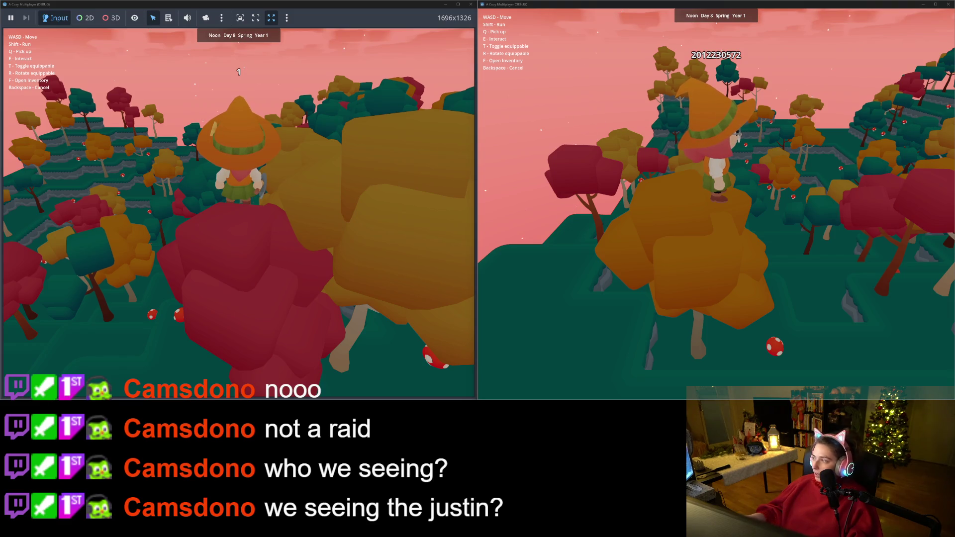
- Minimize both game windows, stop the running game, and open Twitch's Raid Channel list
left_click(924, 5)
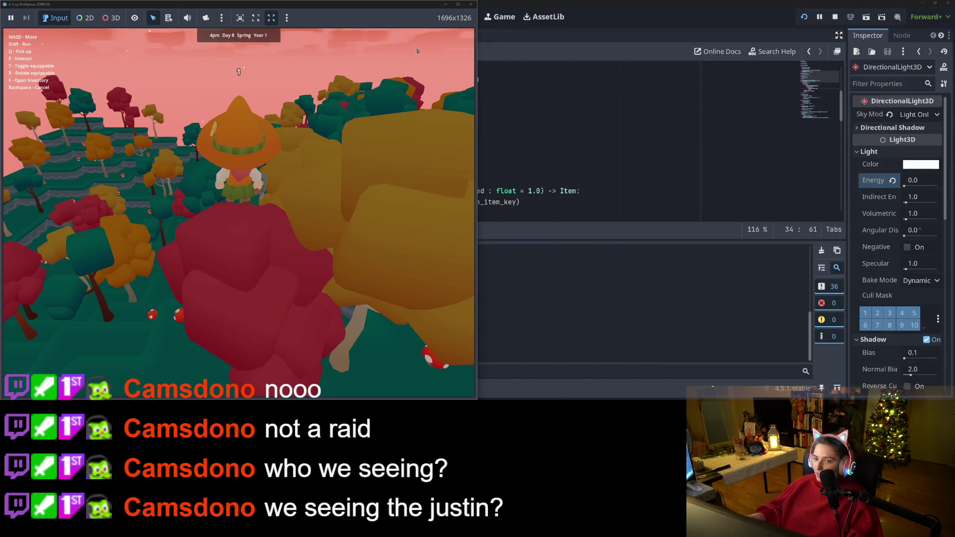
left_click(447, 5)
left_click(836, 18)
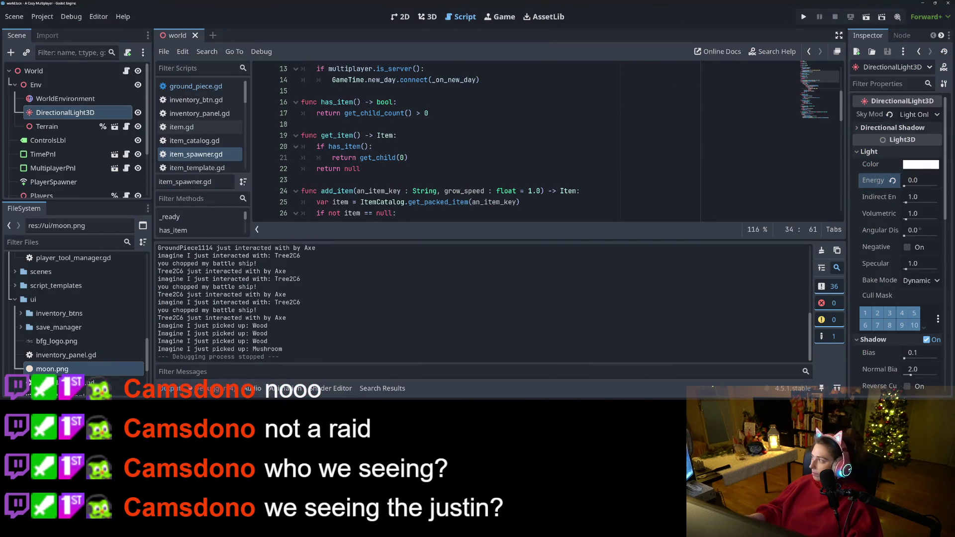
key("alt+Tab")
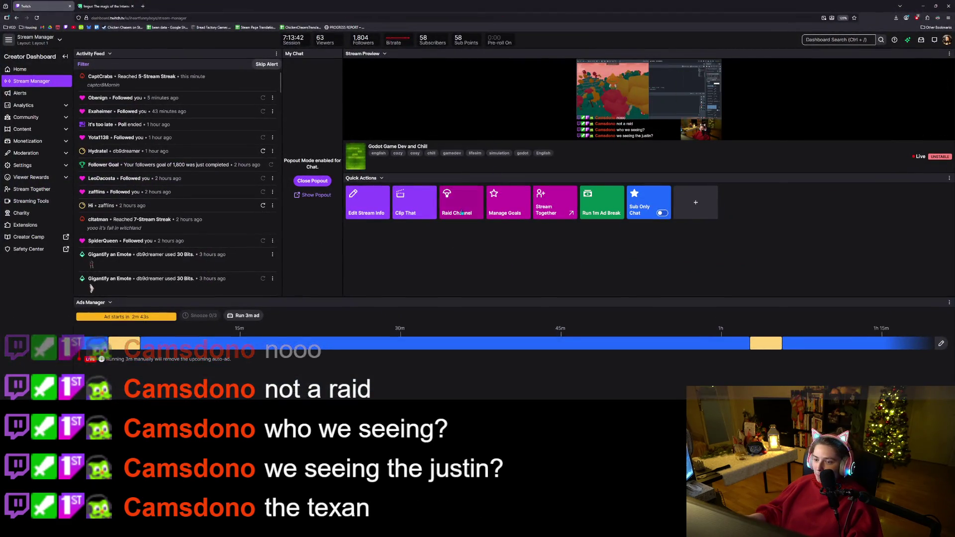
left_click(457, 201)
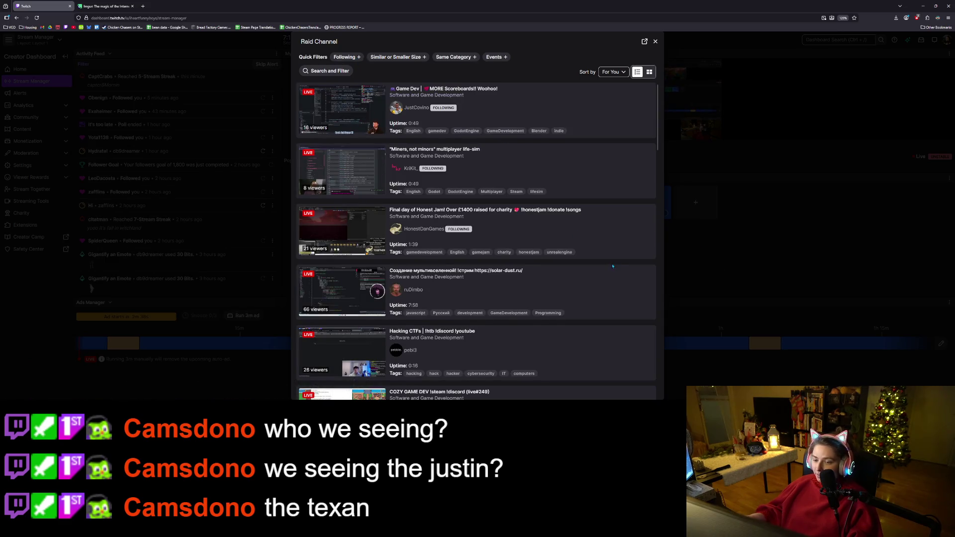
- Scroll through the live Godot, GameMaker and Unreal game-development streams available to raid
scroll(613, 266, "down", 5)
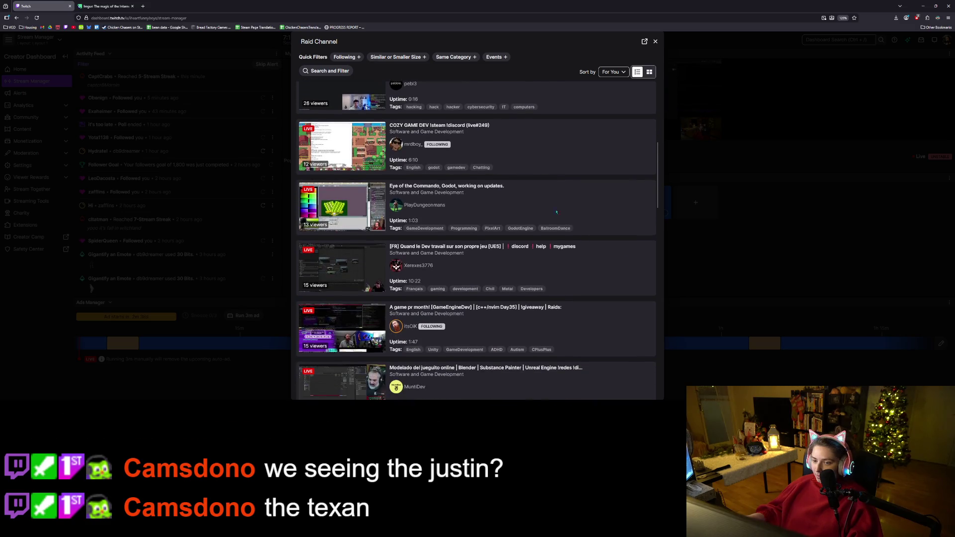
scroll(519, 145, "down", 2)
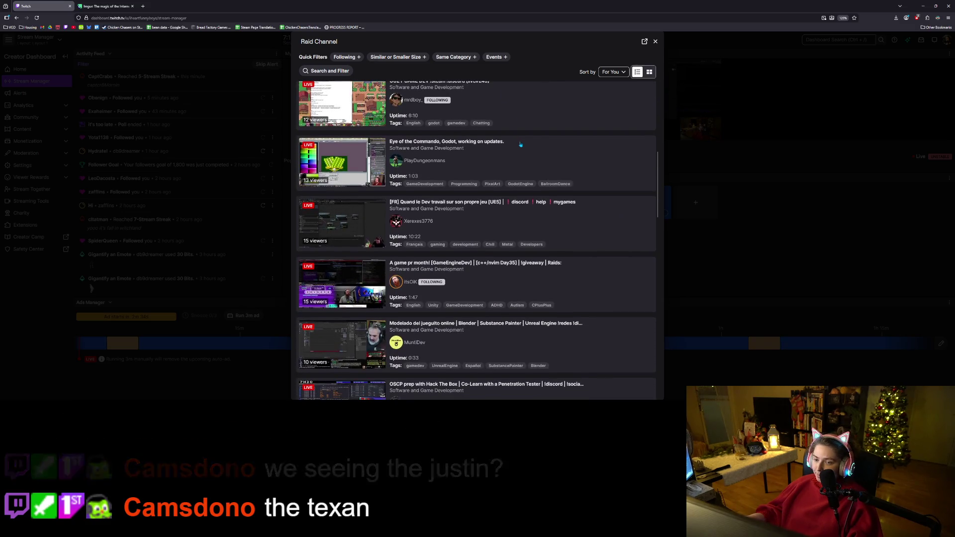
scroll(548, 129, "up", 2)
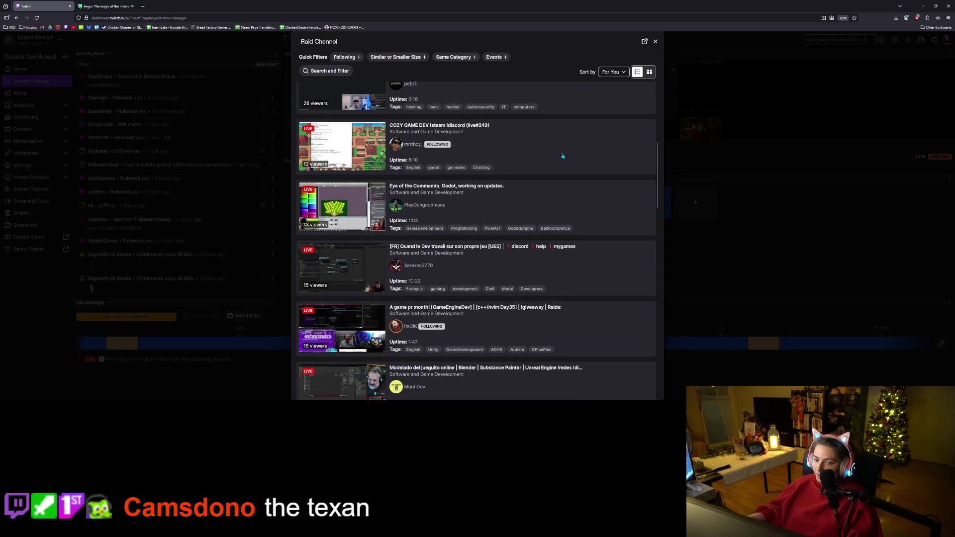
scroll(584, 166, "down", 5)
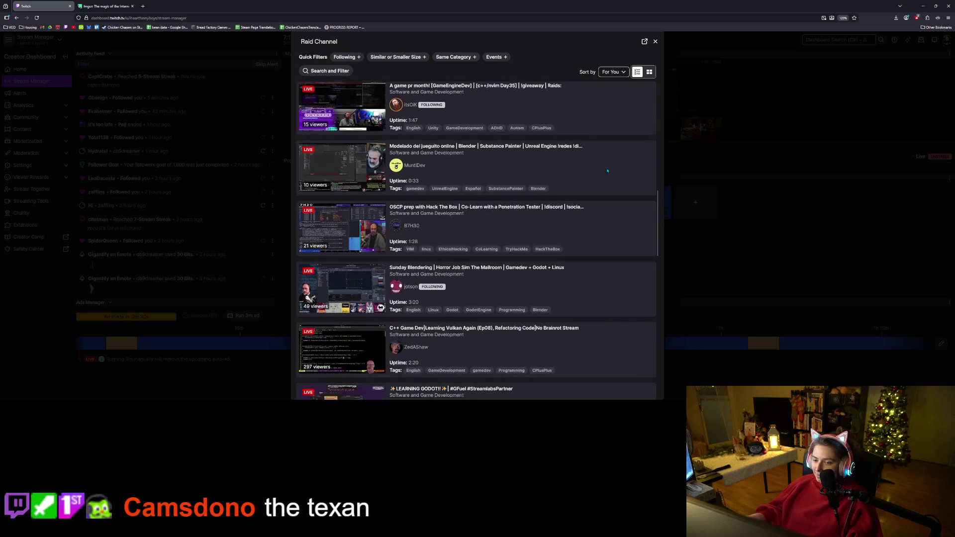
scroll(607, 171, "down", 3)
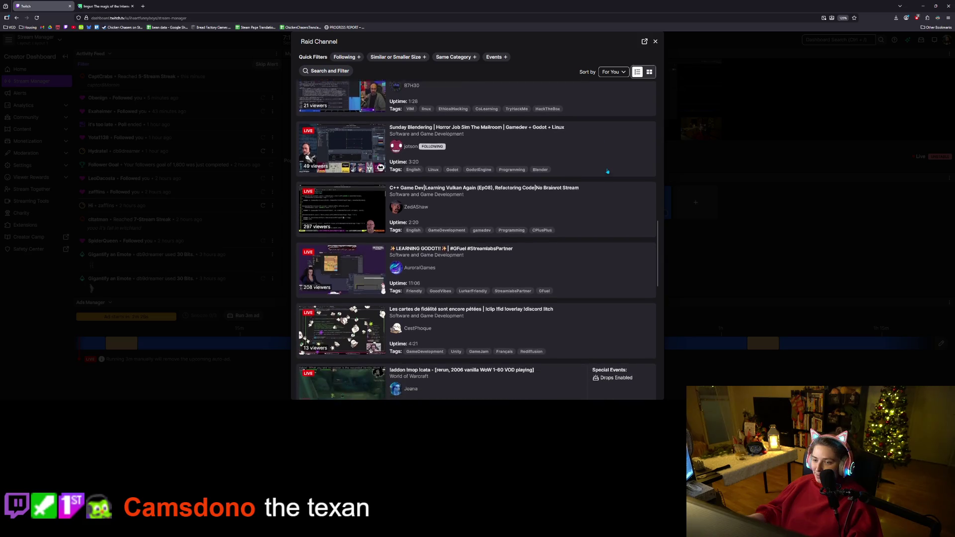
scroll(608, 171, "down", 1)
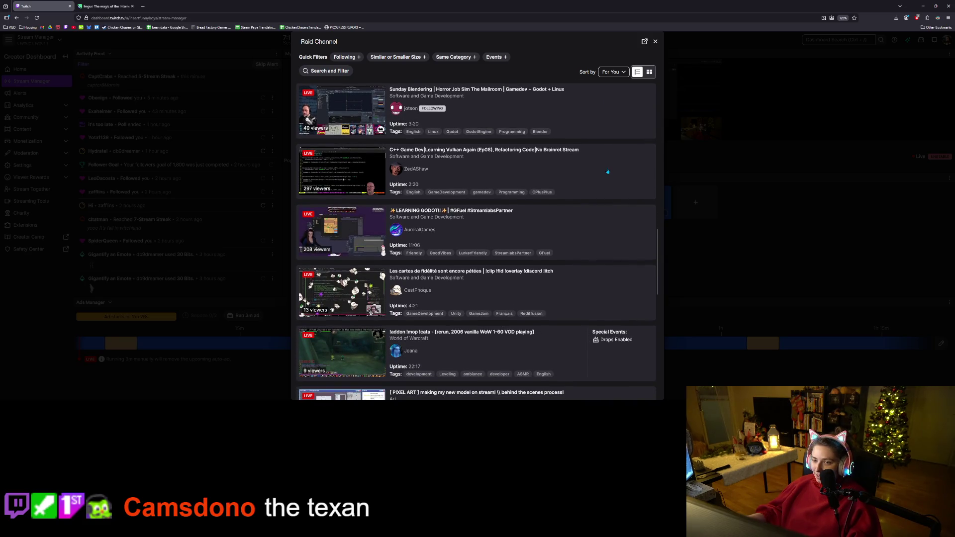
scroll(627, 238, "down", 3)
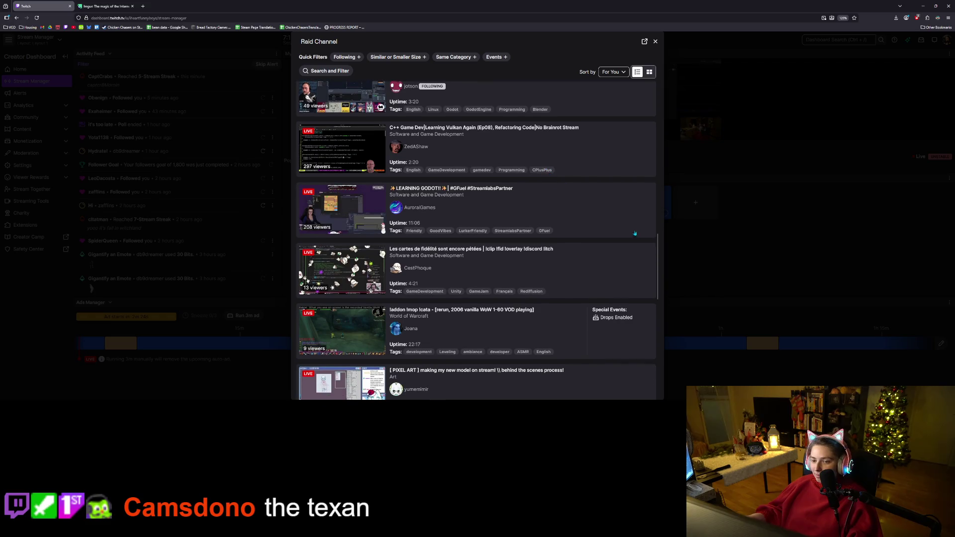
scroll(626, 239, "down", 4)
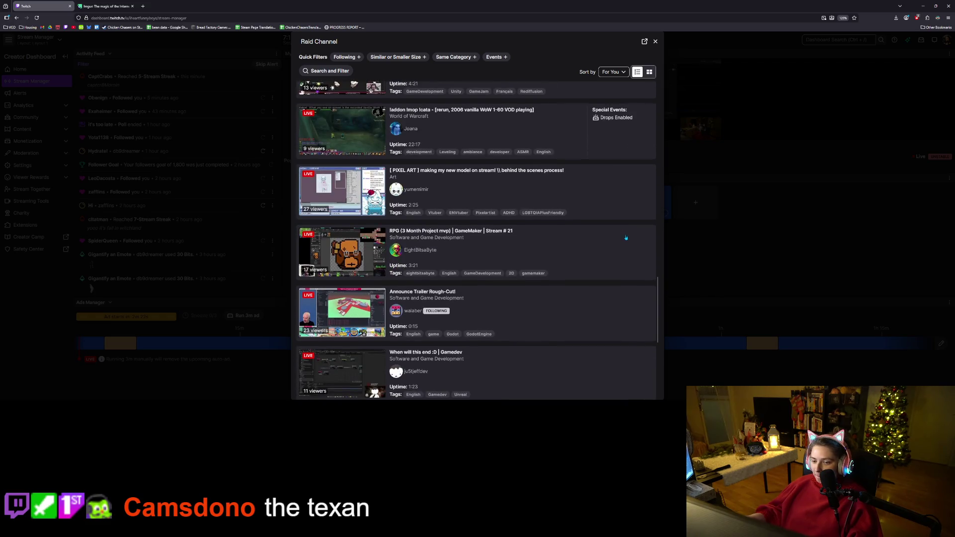
scroll(627, 239, "up", 1)
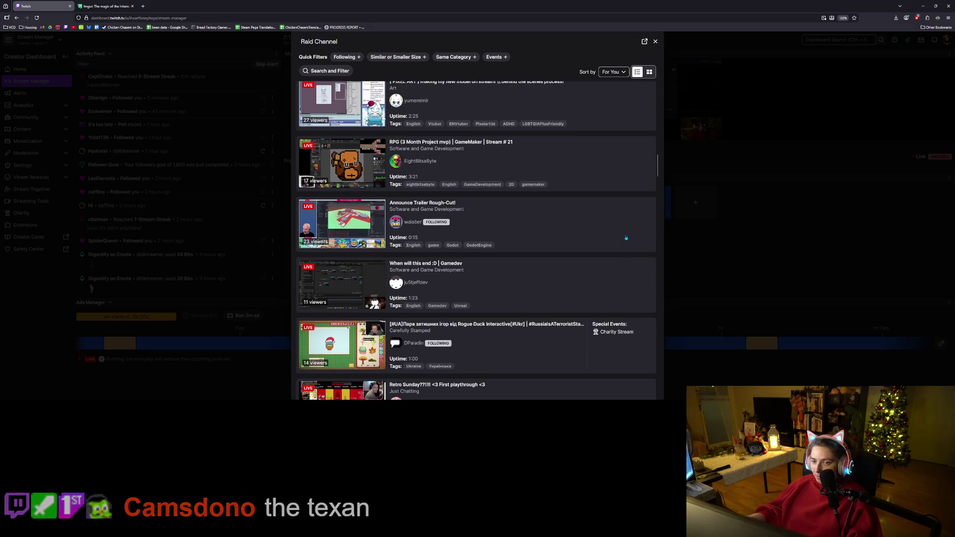
scroll(627, 239, "down", 1)
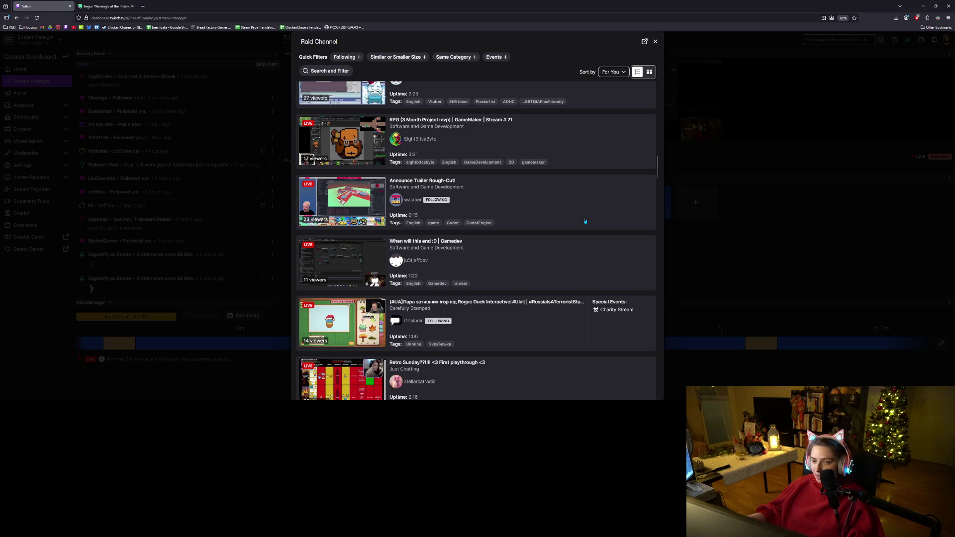
scroll(586, 222, "down", 2)
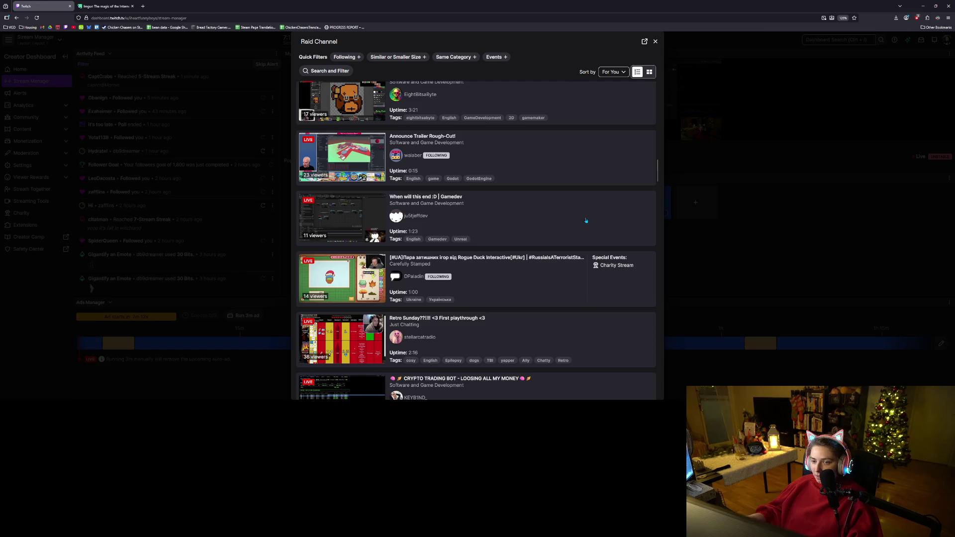
scroll(586, 221, "down", 5)
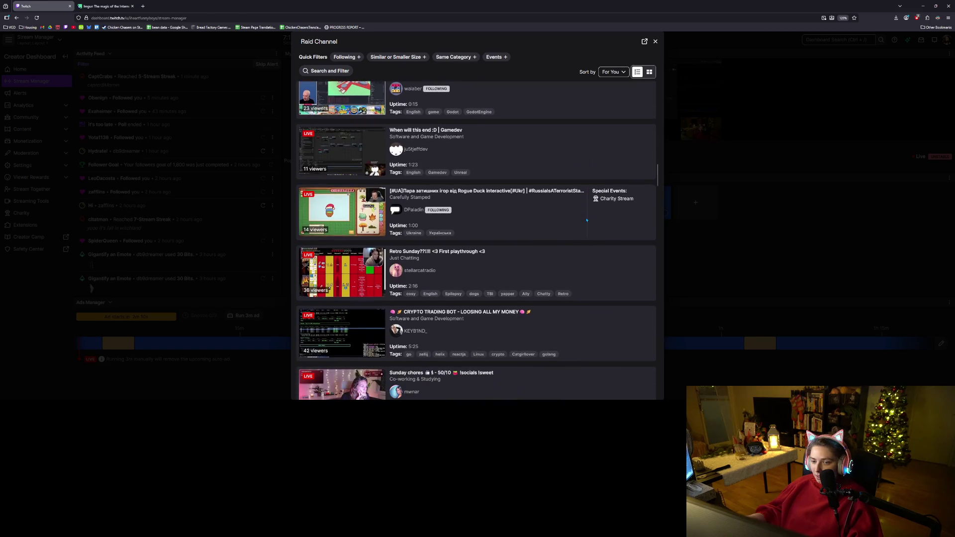
scroll(587, 220, "down", 3)
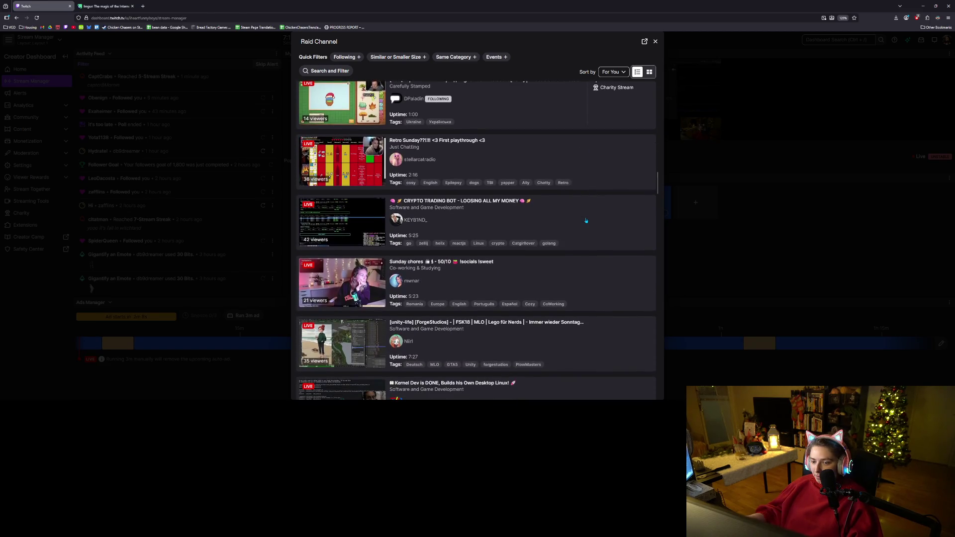
scroll(587, 221, "down", 5)
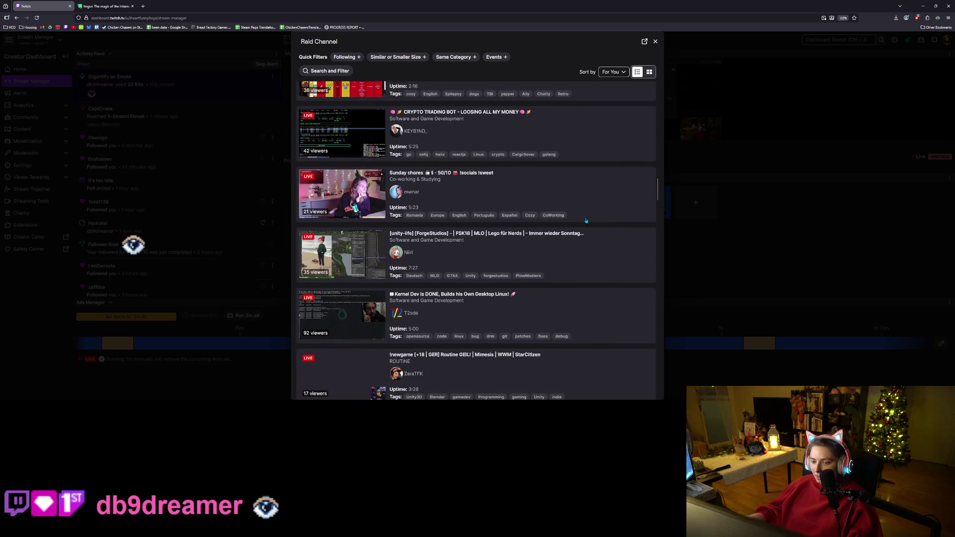
scroll(586, 221, "down", 6)
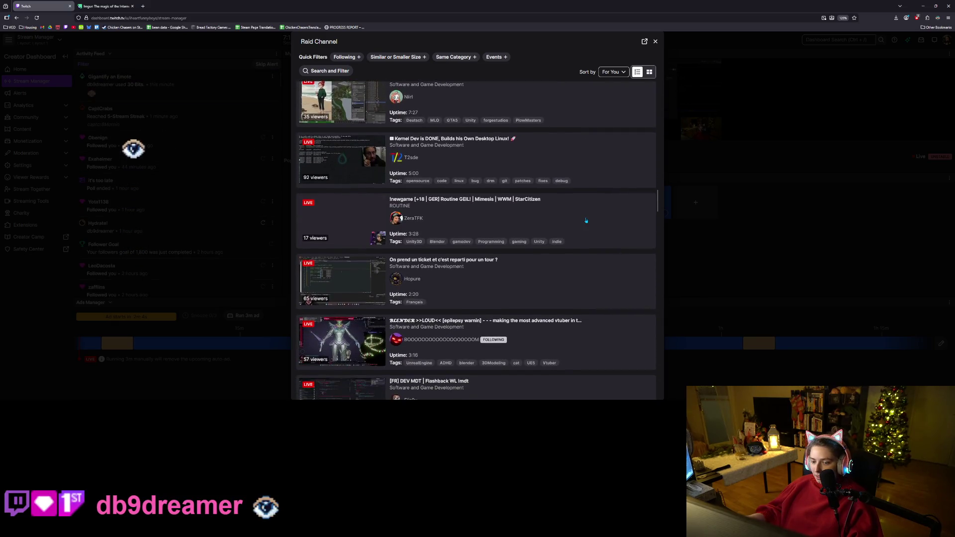
scroll(587, 221, "down", 6)
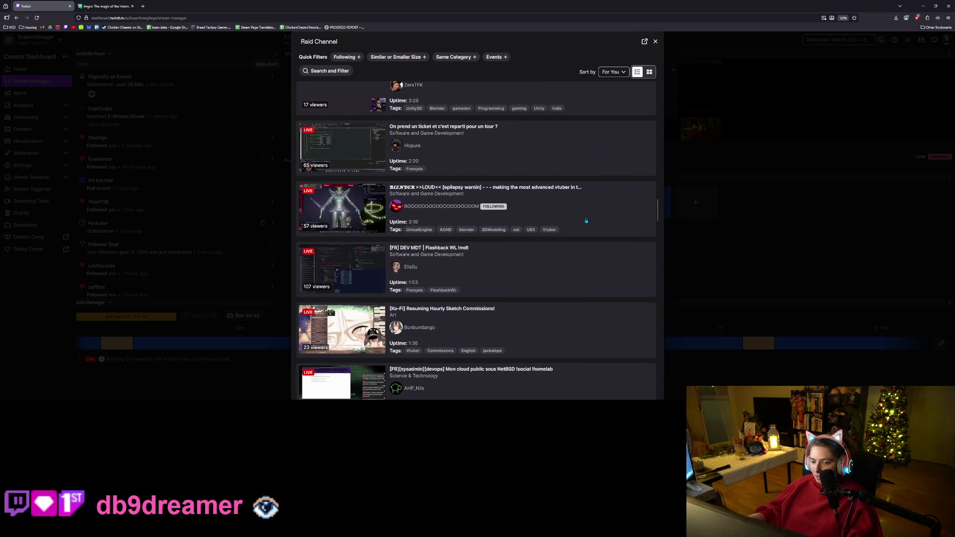
scroll(587, 220, "down", 9)
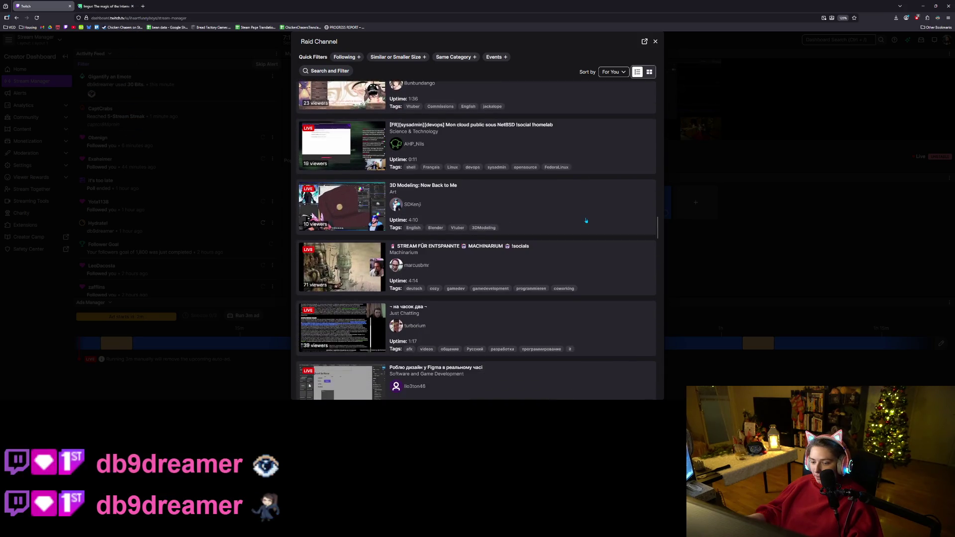
scroll(586, 220, "down", 11)
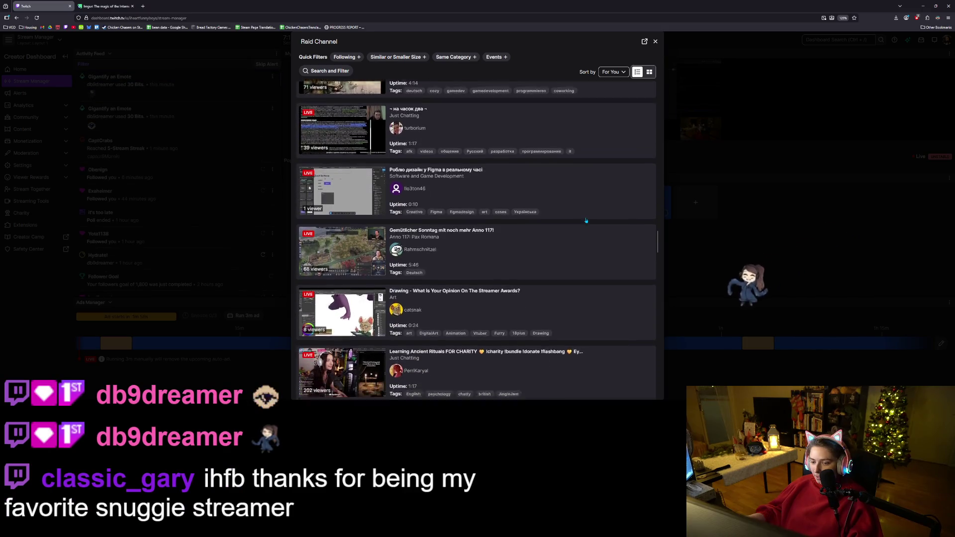
scroll(586, 220, "down", 8)
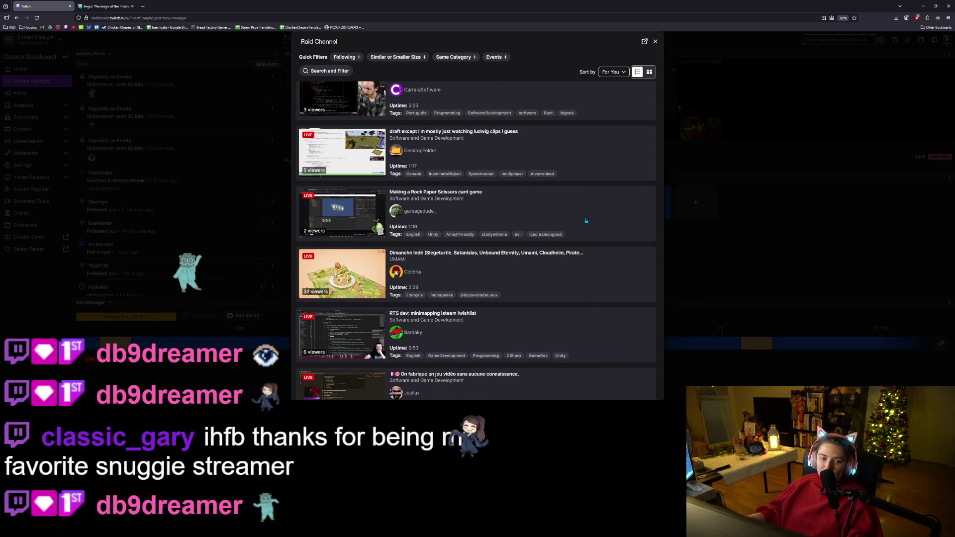
scroll(586, 220, "down", 5)
scroll(585, 219, "down", 2)
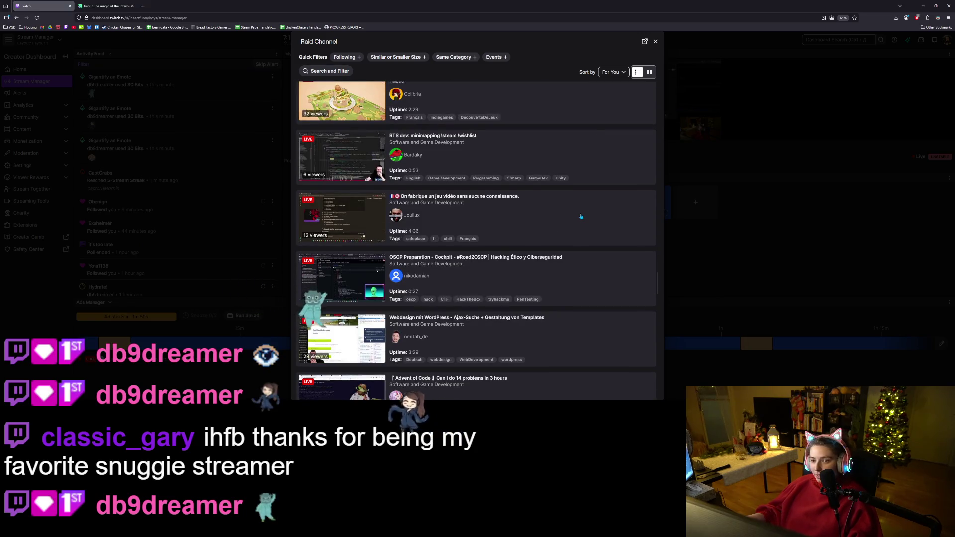